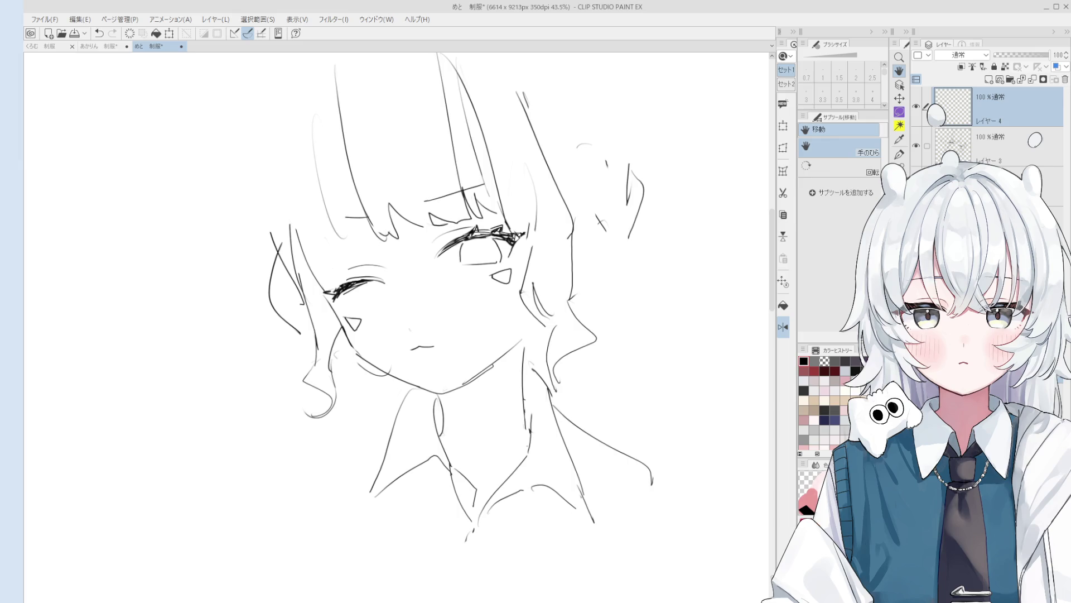
Step: Pan to the girl's face and pick Layer 3 by clicking its face lines
scroll(571, 342, down, 1)
drag(571, 342, 636, 405)
key(o)
scroll(520, 327, up, 3)
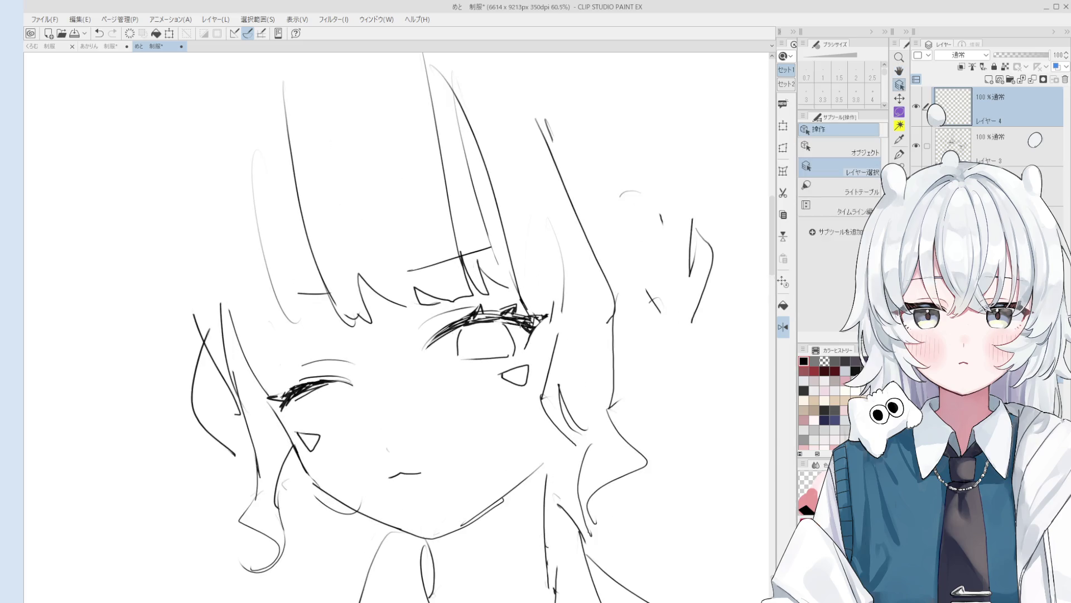
click(520, 327)
scroll(521, 329, up, 3)
Step: Leave the Eraser active for editing the face lines on Layer 3
key(e)
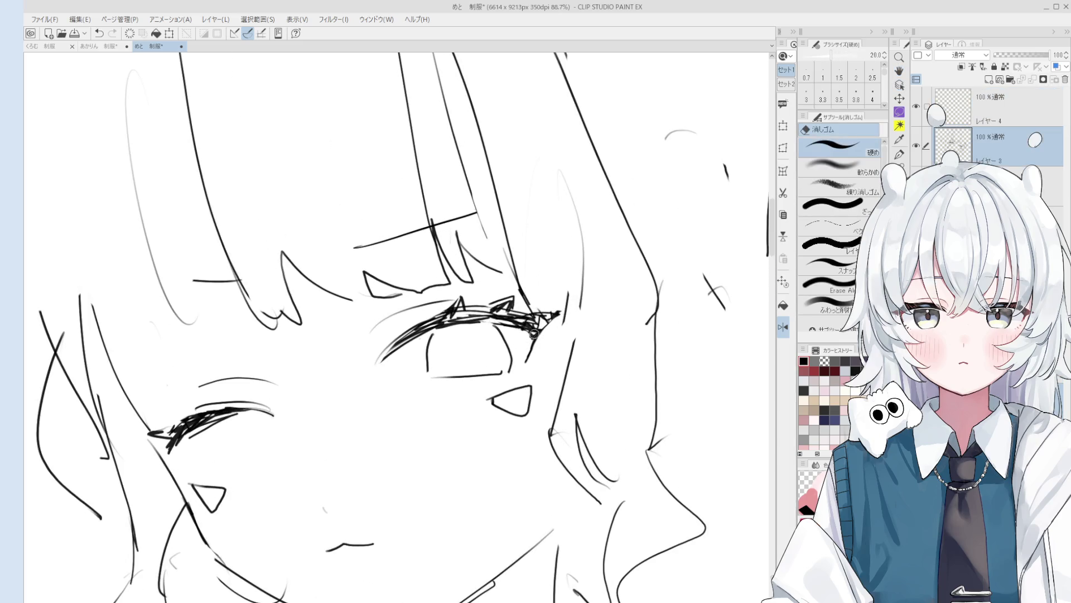
scroll(531, 334, up, 1)
key(p)
scroll(538, 335, down, 2)
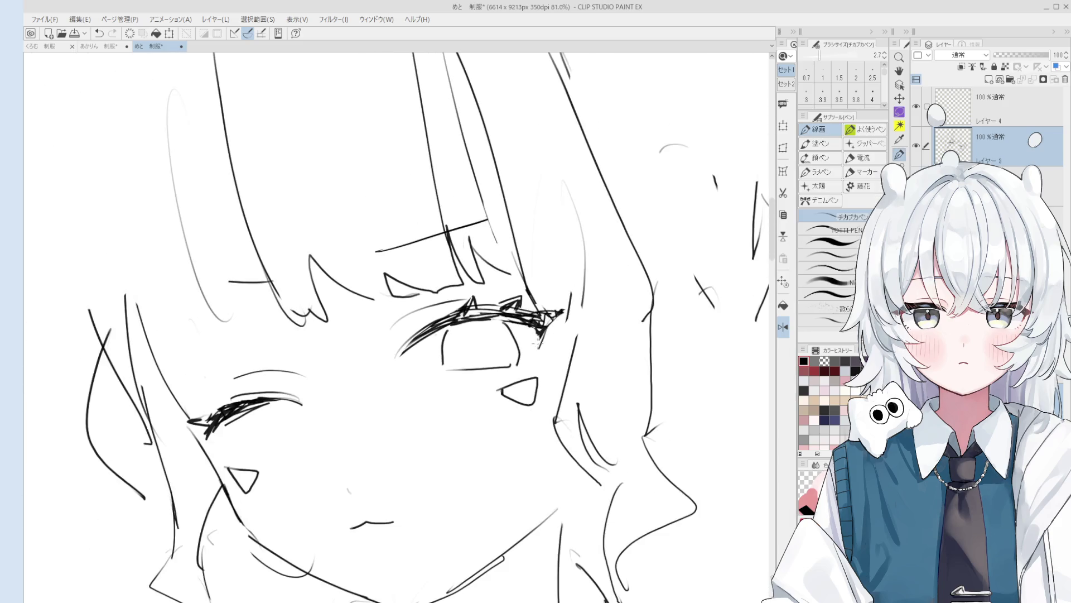
key(e)
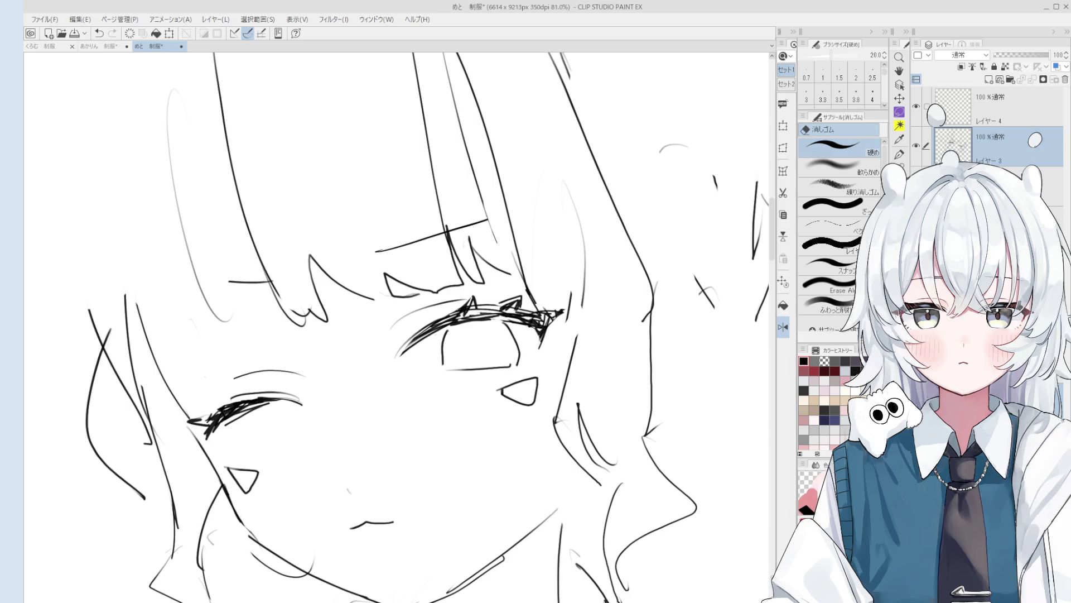
Step: Bring the whole face into view and erase the short vertical stroke inside the open eye
key(o)
scroll(560, 365, down, 1)
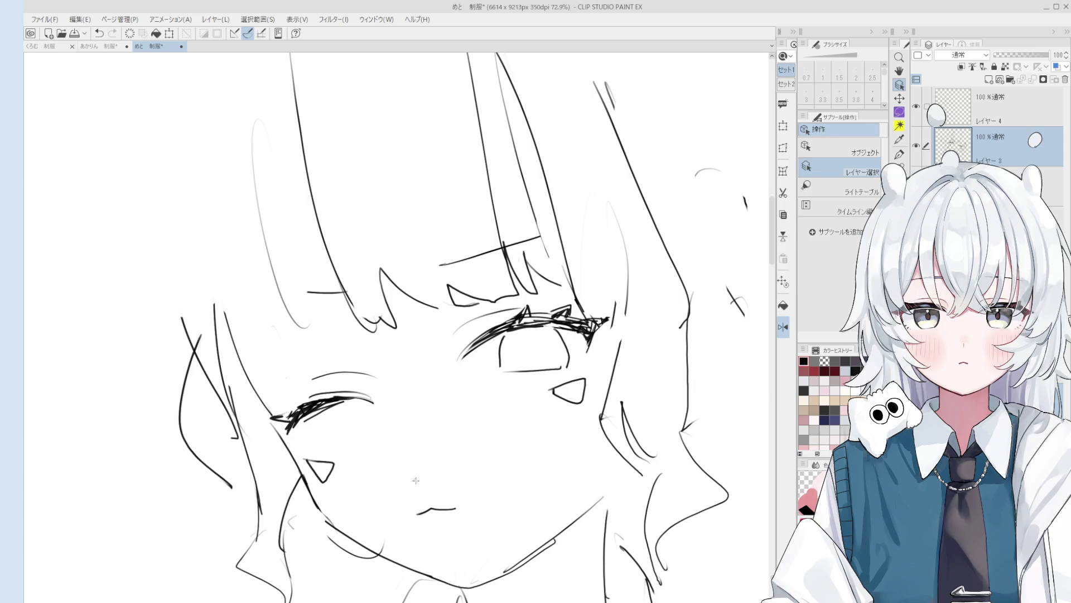
drag(416, 480, 435, 424)
scroll(502, 402, down, 2)
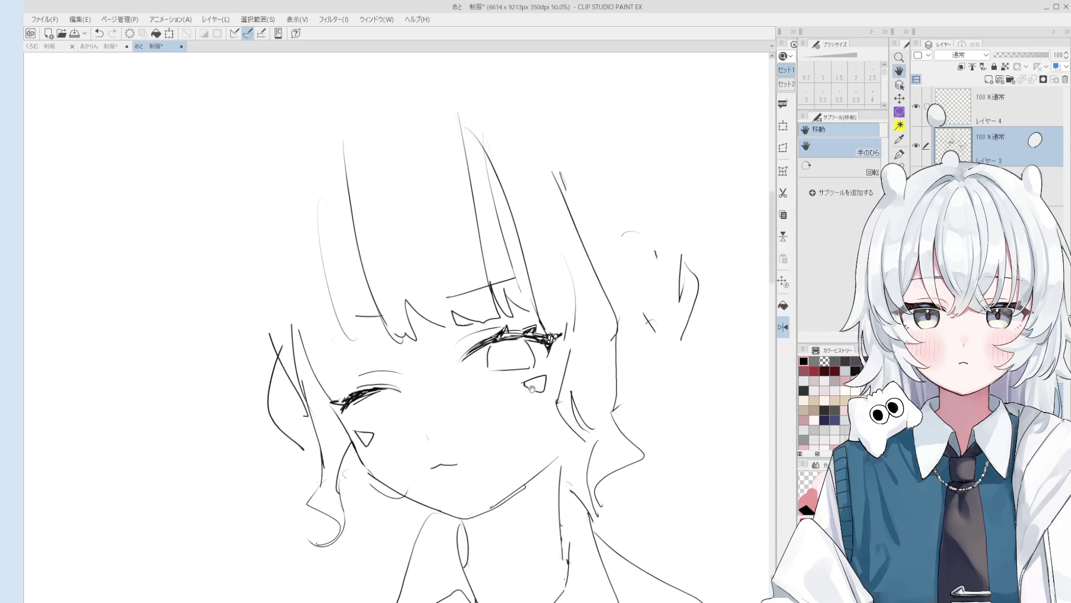
key(e)
scroll(484, 357, up, 1)
drag(483, 358, 504, 408)
scroll(482, 364, up, 1)
Step: Switch to the pen, undo the last change and rotate the canvas slightly for the eye's left edge
key(p)
scroll(503, 385, up, 1)
key(ctrl+z)
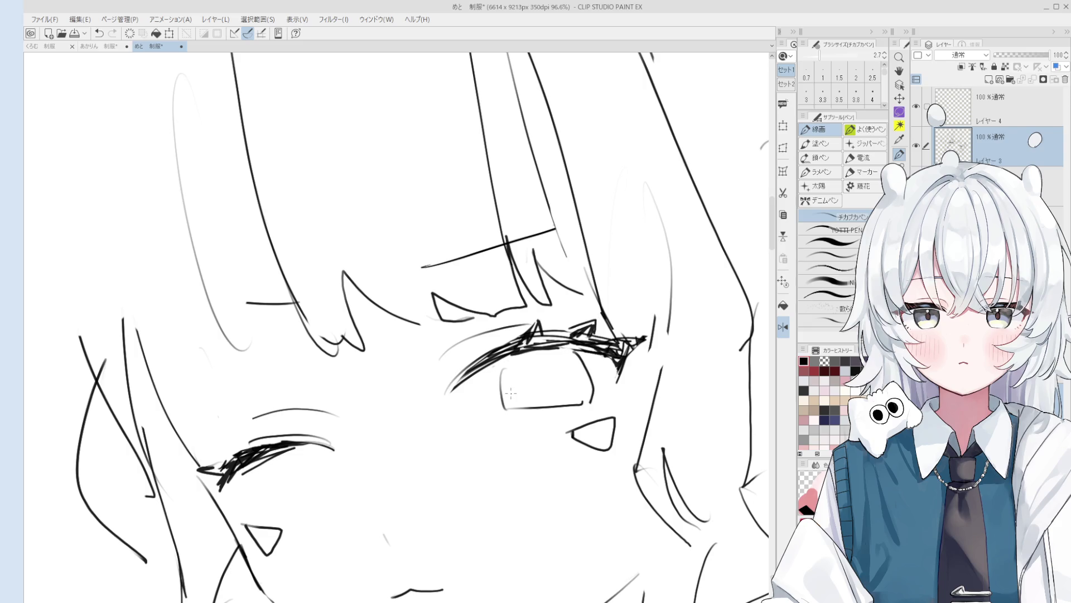
scroll(510, 393, up, 1)
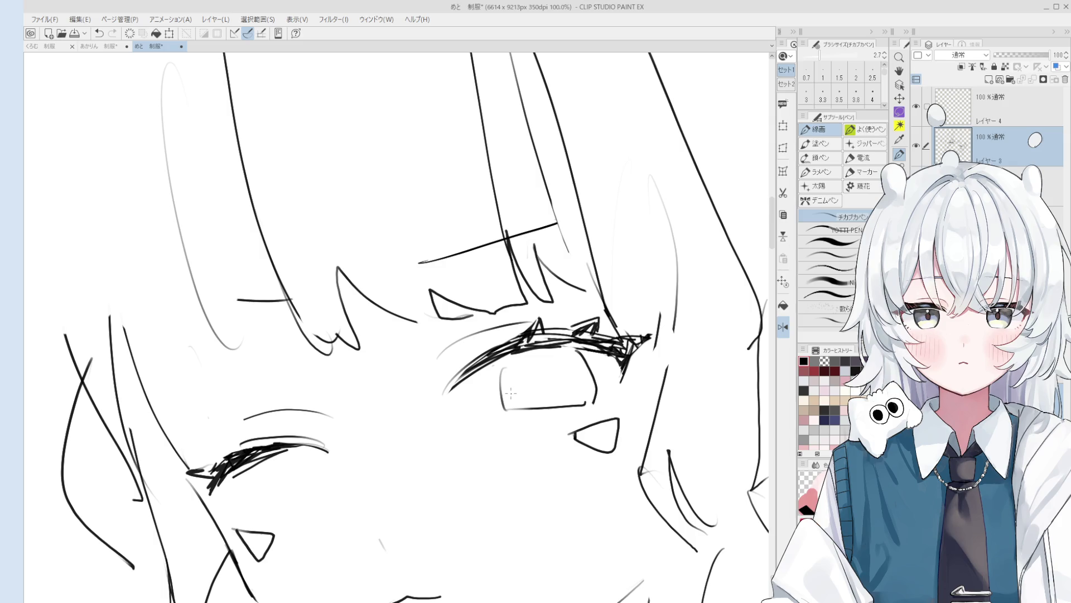
scroll(511, 393, up, 3)
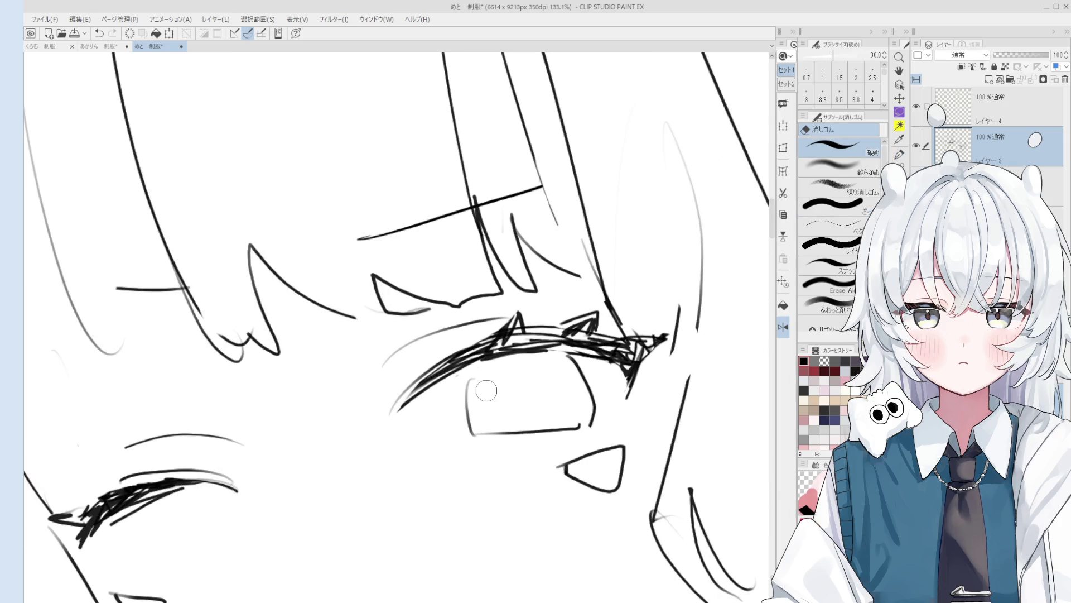
key(minus)
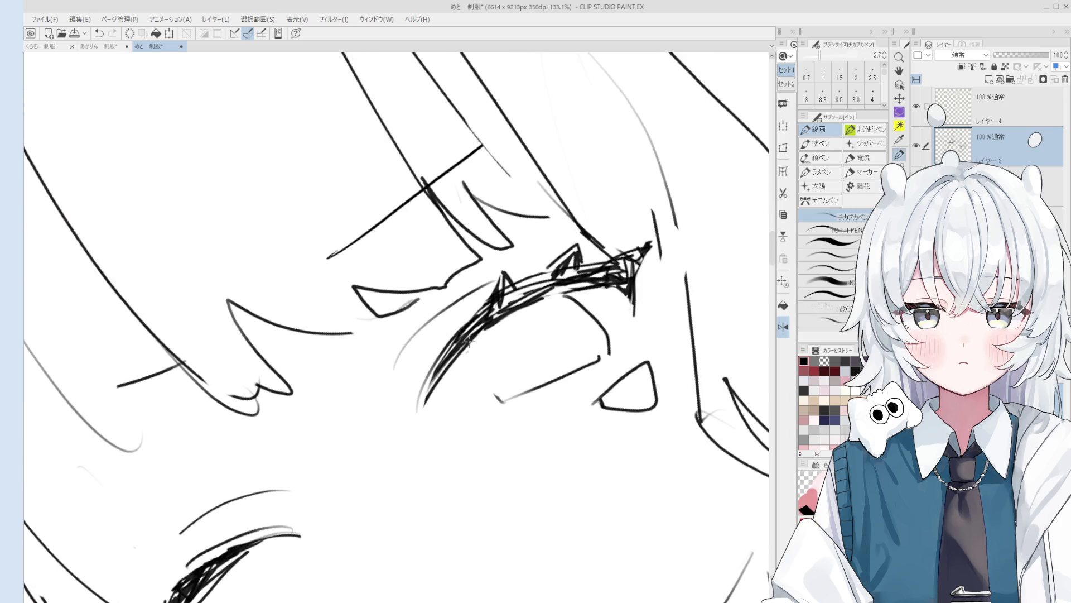
scroll(473, 385, down, 3)
key(e)
key(p)
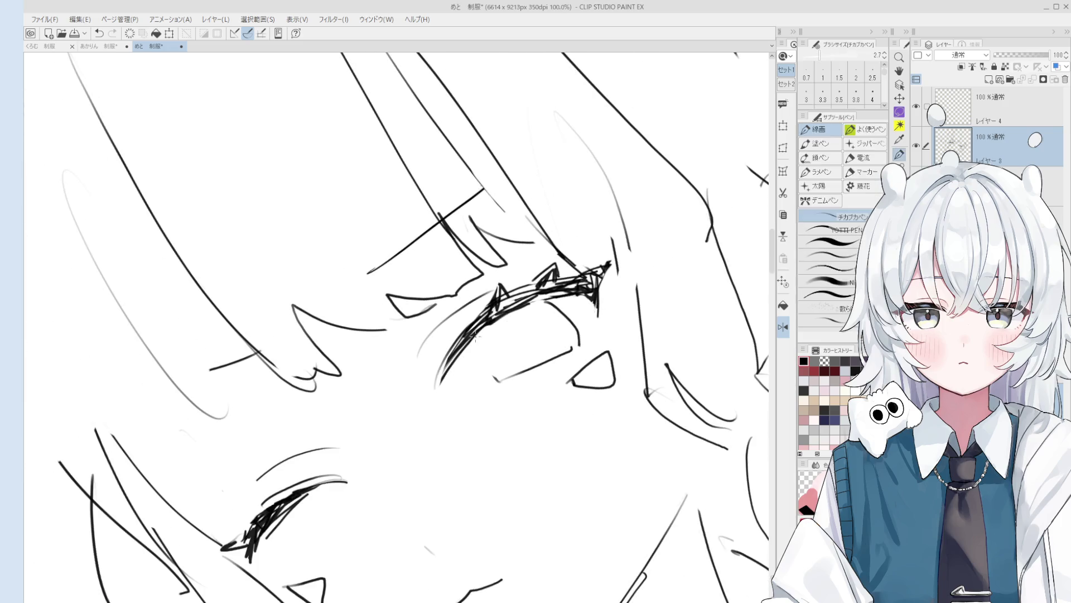
key(minus)
key(asciicircum)
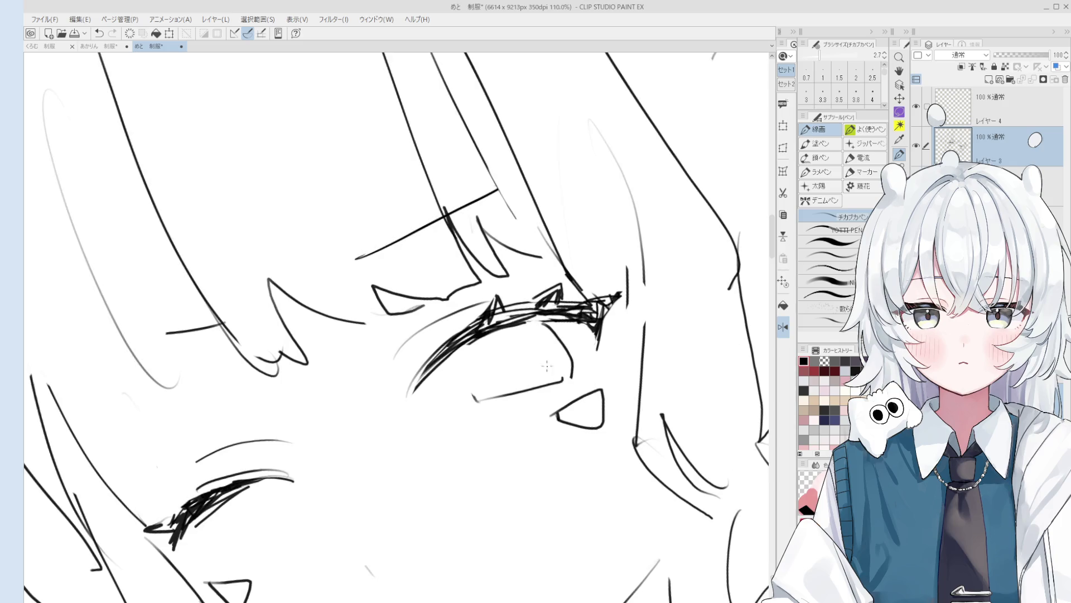
Step: Zoom in and ink the open eye's upper lash into a thick dark band
scroll(479, 307, up, 1)
scroll(510, 331, up, 8)
mouse_move(486, 341)
mouse_down()
mouse_move(516, 279)
mouse_move(527, 310)
mouse_move(544, 301)
mouse_up()
drag(502, 346, 595, 265)
drag(474, 376, 580, 263)
drag(472, 344, 598, 248)
Step: Darken the lash's lower curve with heavier strokes, then zoom out with the pen ready
scroll(597, 248, down, 3)
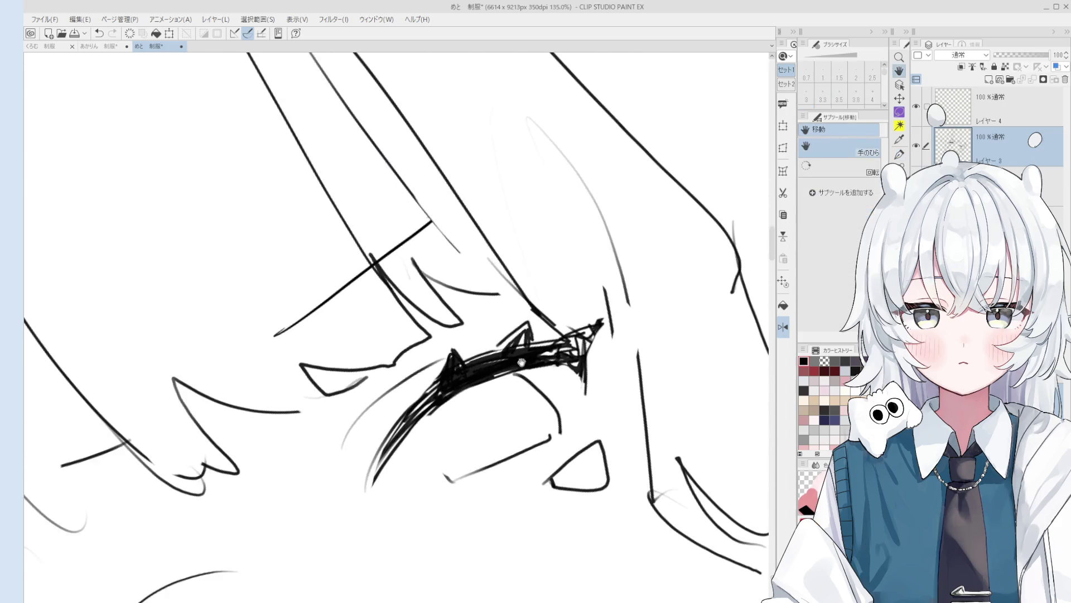
drag(482, 369, 444, 413)
drag(491, 347, 446, 391)
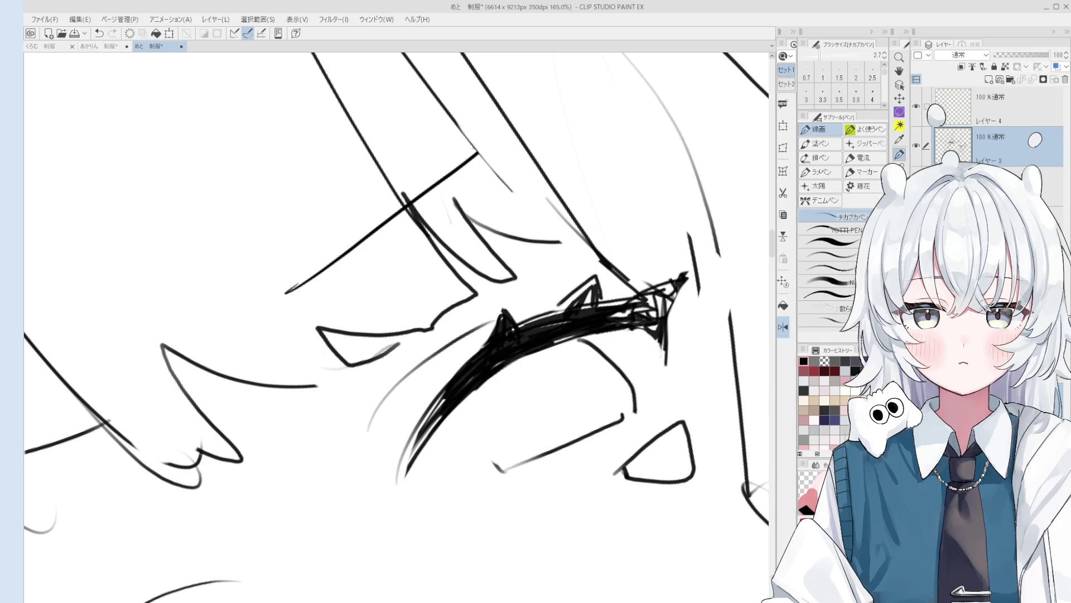
key(o)
scroll(525, 395, down, 1)
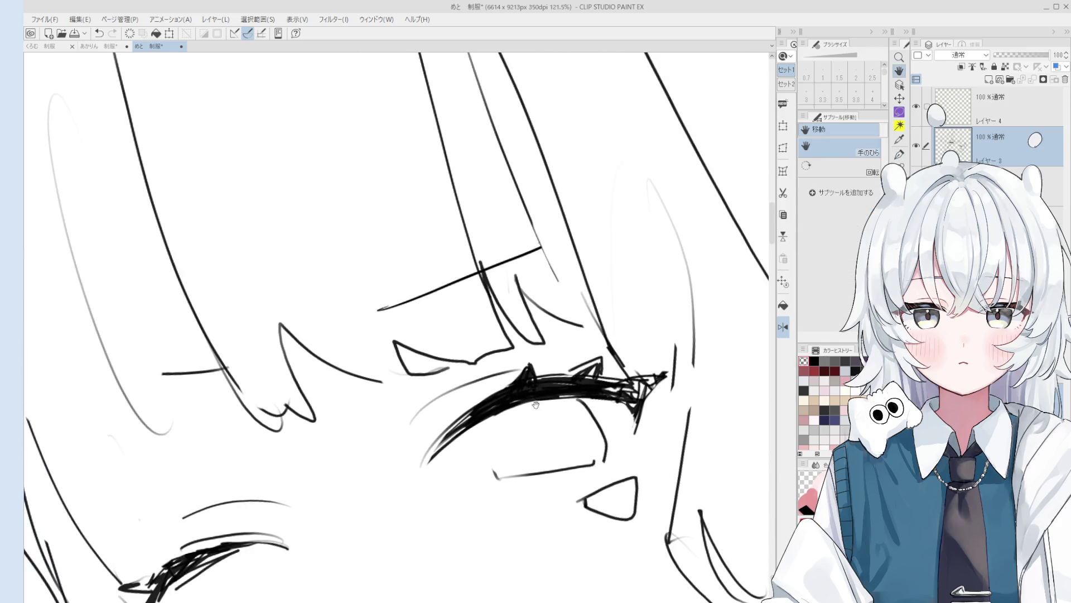
scroll(524, 395, down, 1)
scroll(558, 401, down, 2)
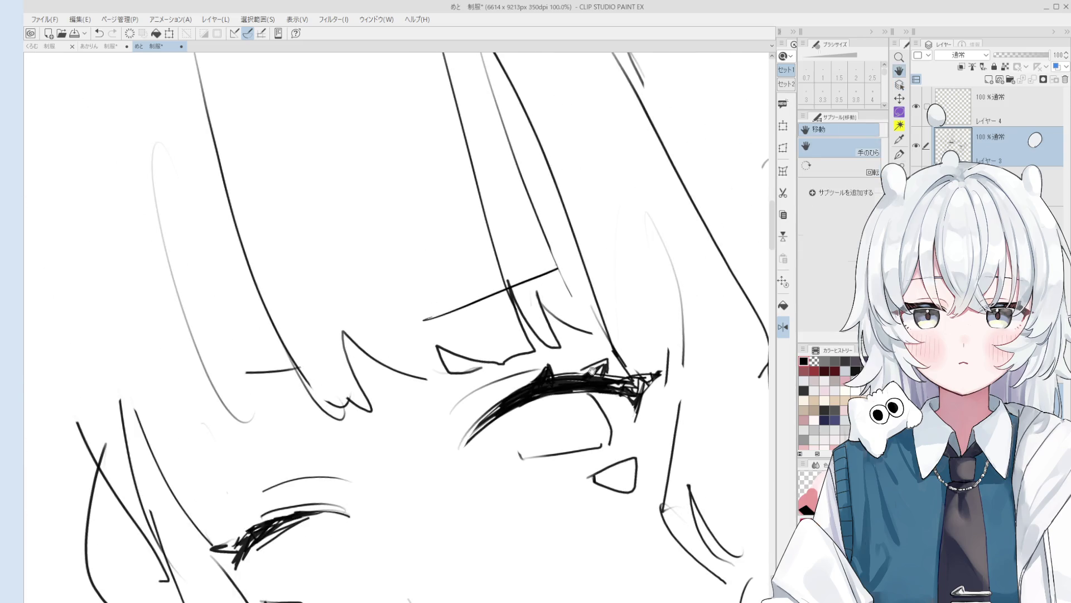
key(p)
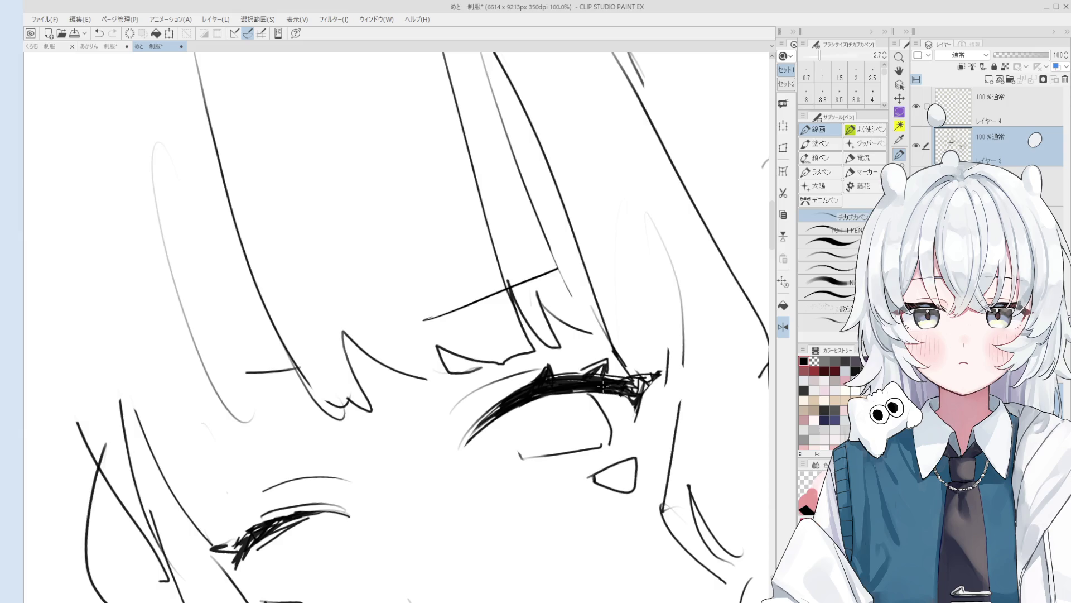
Step: Use a large eraser to remove the small peaked stray stroke near the brow
scroll(435, 345, up, 3)
key(e)
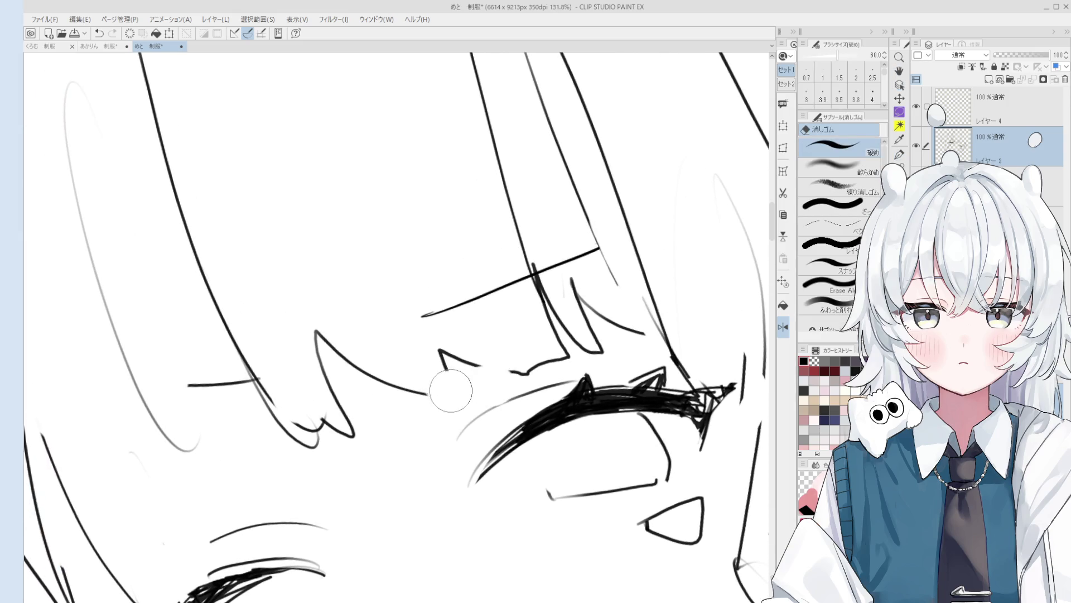
drag(454, 391, 450, 366)
scroll(417, 392, up, 1)
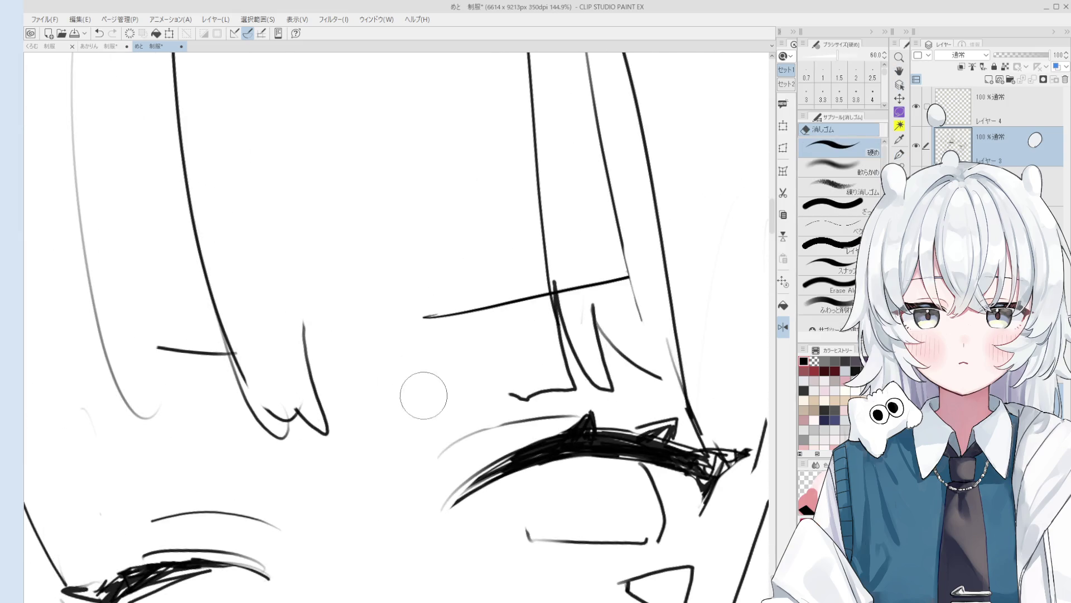
key(p)
scroll(366, 391, down, 2)
Step: Erase the zigzag strokes near the open eye
key(e)
mouse_move(313, 413)
mouse_down()
mouse_move(268, 357)
mouse_move(304, 430)
mouse_move(316, 409)
mouse_up()
key(p)
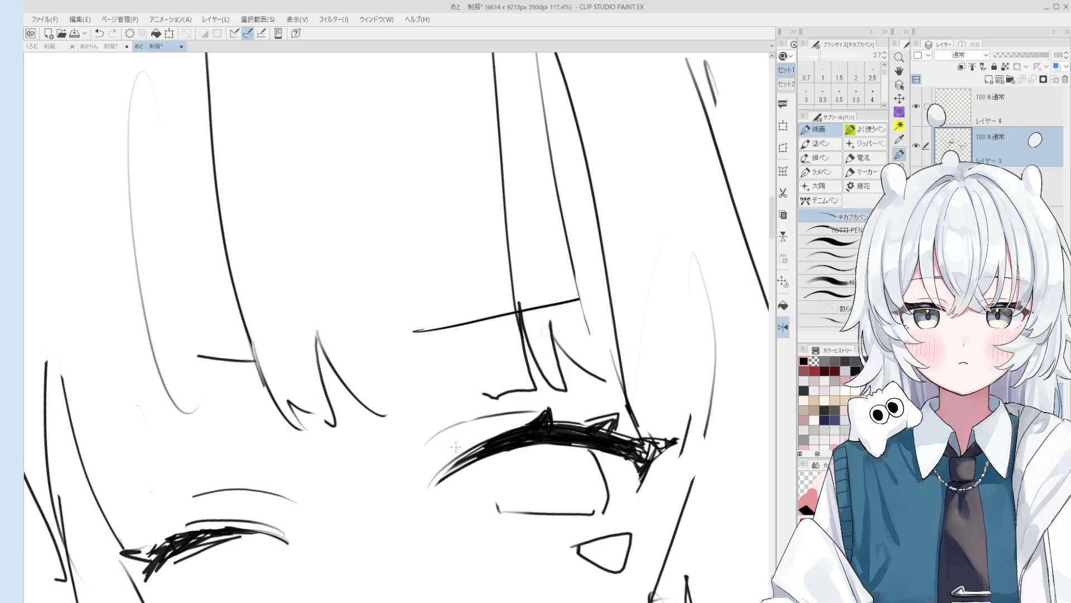
key(e)
scroll(424, 430, down, 2)
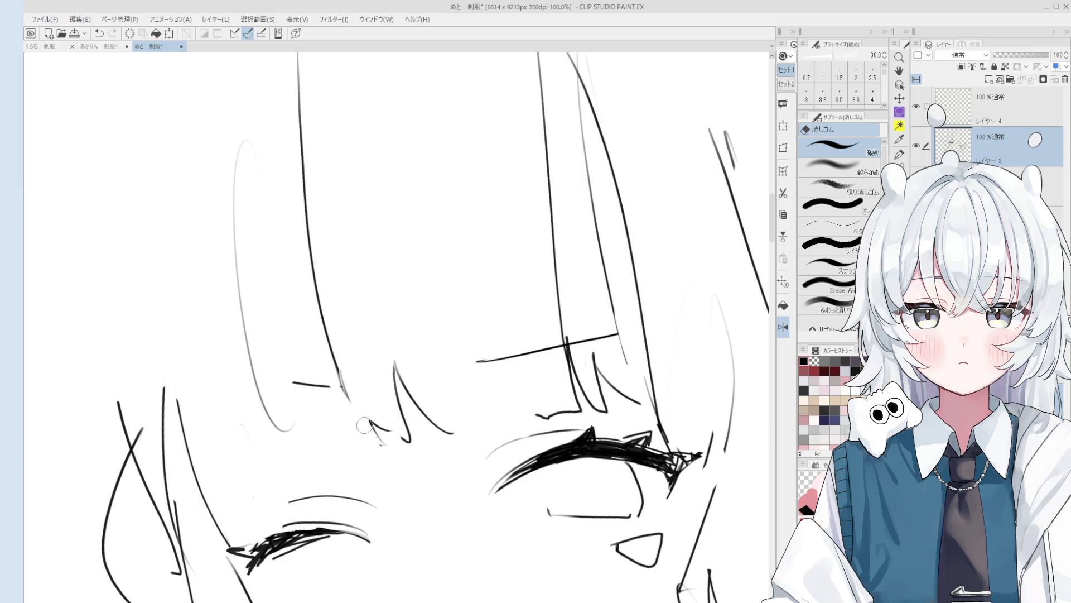
scroll(366, 433, up, 1)
mouse_move(366, 433)
mouse_down()
mouse_move(440, 395)
mouse_move(426, 441)
mouse_up()
key(p)
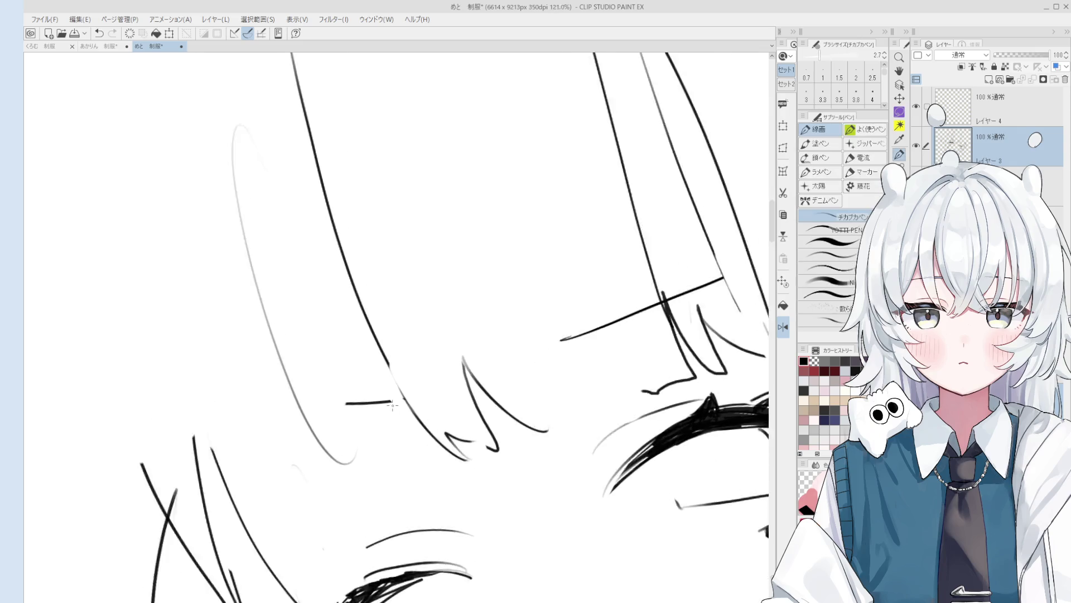
scroll(435, 396, up, 1)
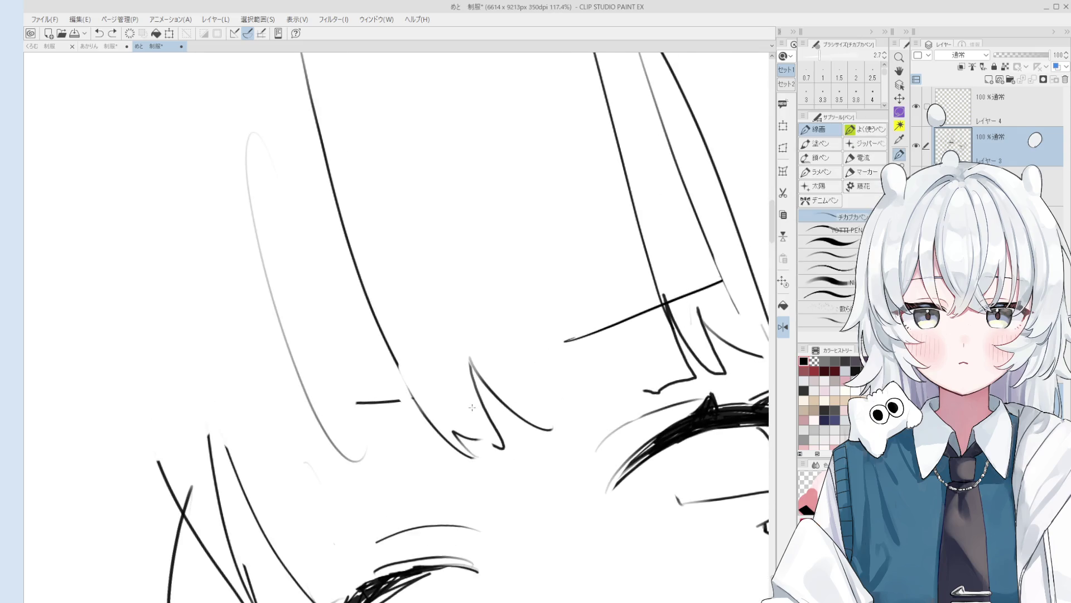
Step: Pan over the bangs, clean up the remaining stray marks, and zoom out with the pen
key(h)
drag(394, 422, 422, 367)
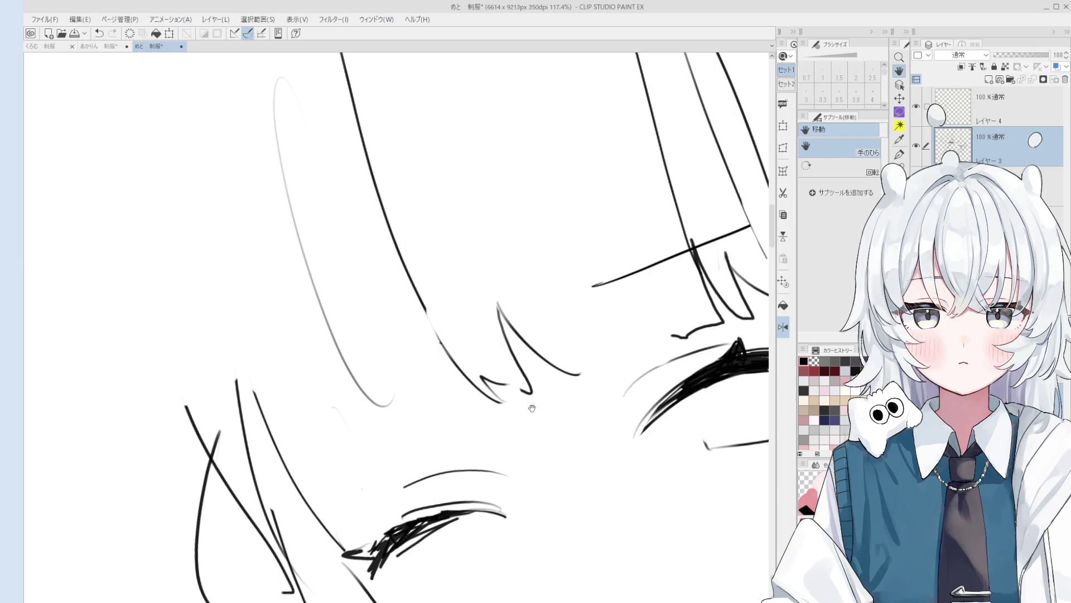
key(e)
scroll(469, 441, down, 4)
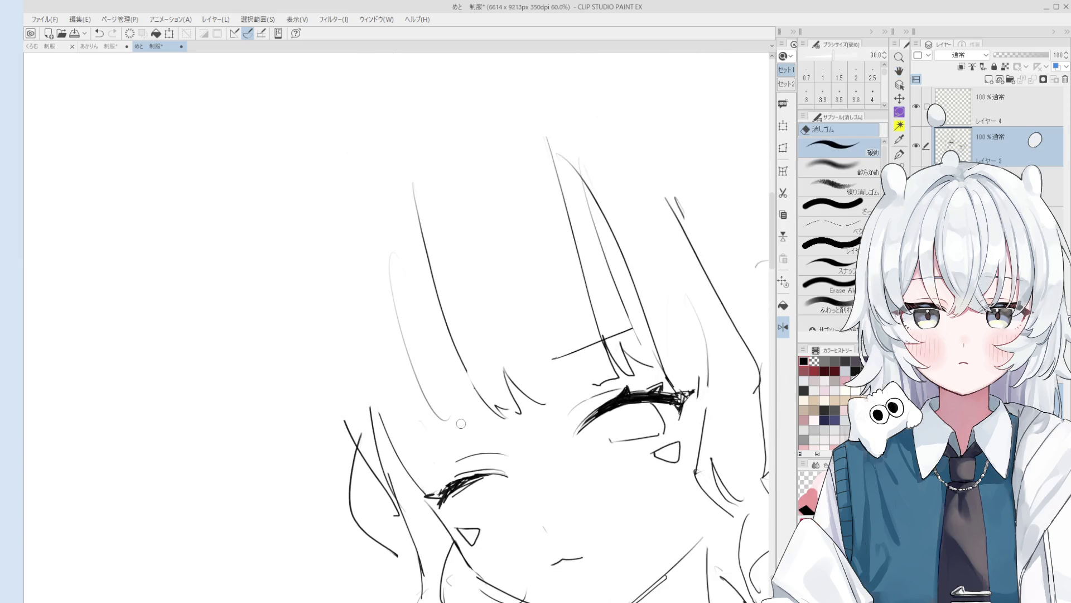
scroll(481, 384, up, 1)
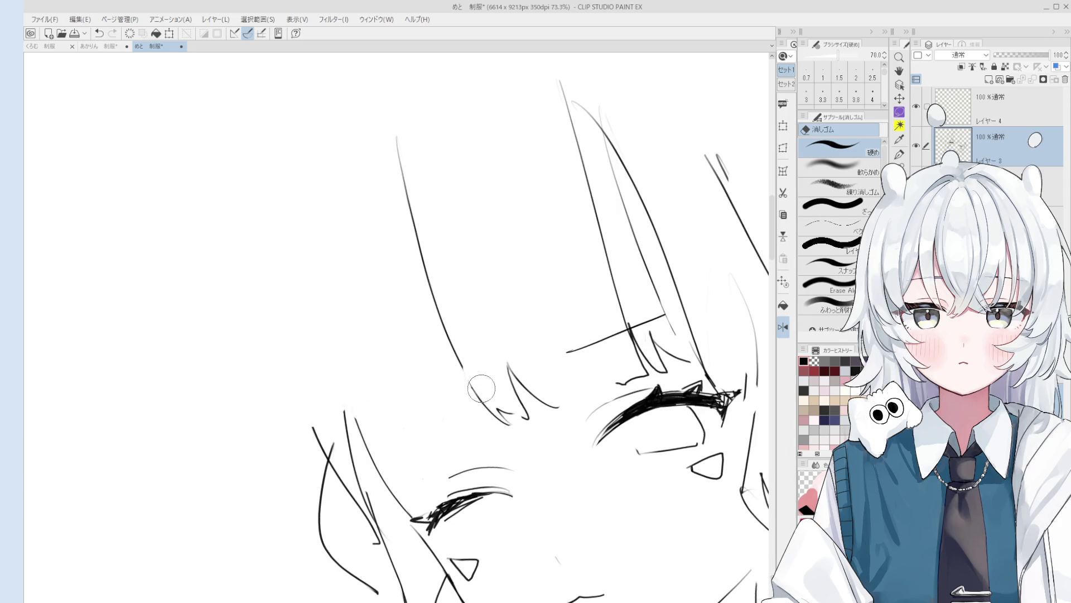
scroll(446, 335, down, 1)
scroll(494, 378, down, 1)
key(p)
scroll(502, 363, down, 2)
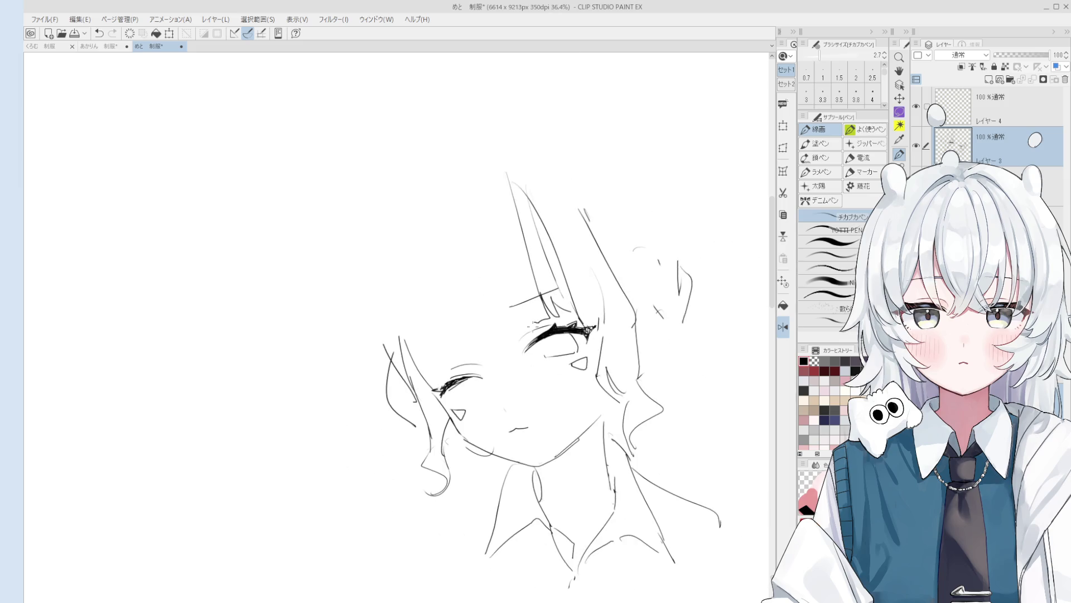
Step: Draw a curved hair line down the side and undo the stray stroke near the eye corner
drag(442, 204, 490, 360)
key(ctrl+z)
drag(440, 209, 486, 354)
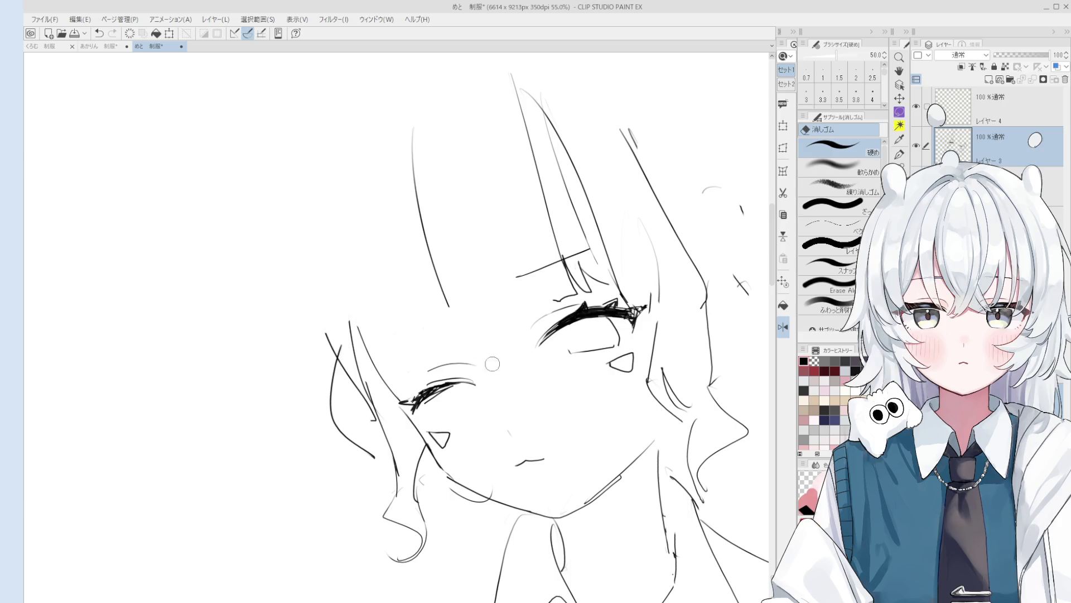
key(p)
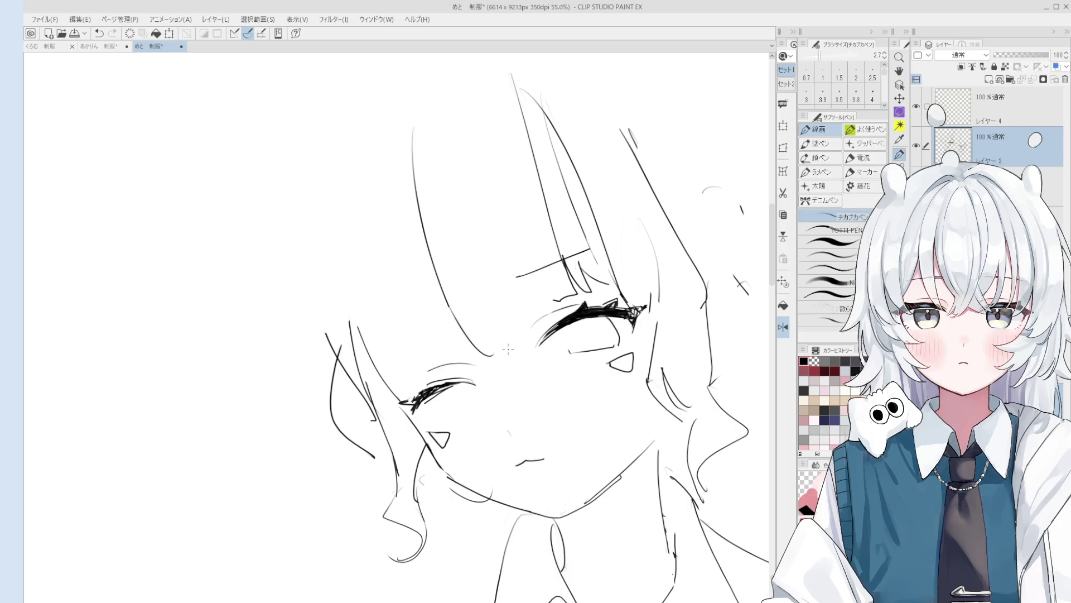
drag(511, 356, 526, 377)
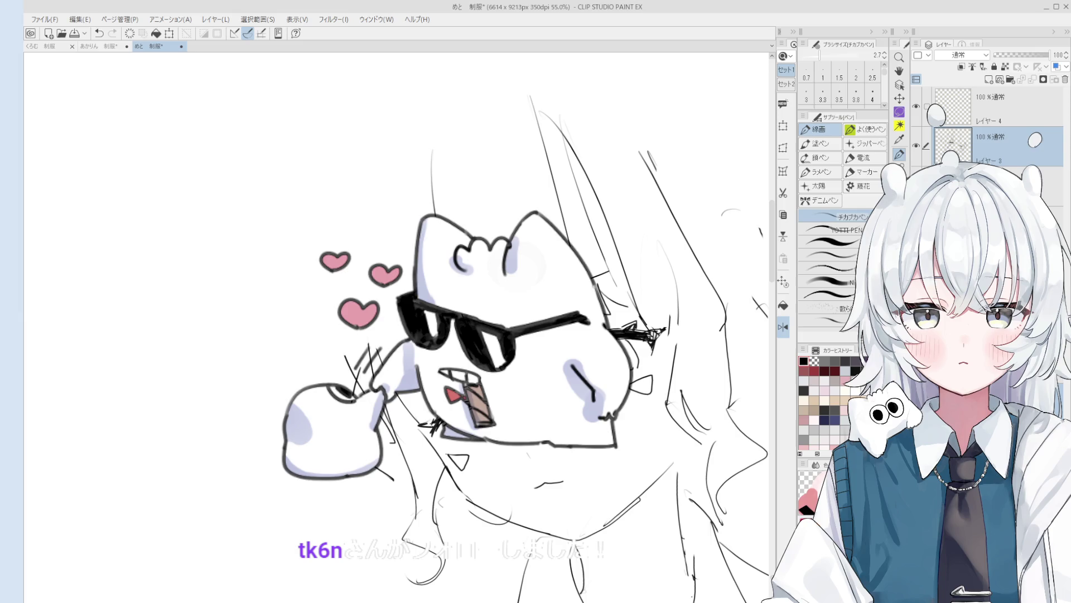
mouse_move(516, 367)
mouse_down()
mouse_move(527, 389)
mouse_move(547, 382)
mouse_up()
key(ctrl+z)
key(e)
key(p)
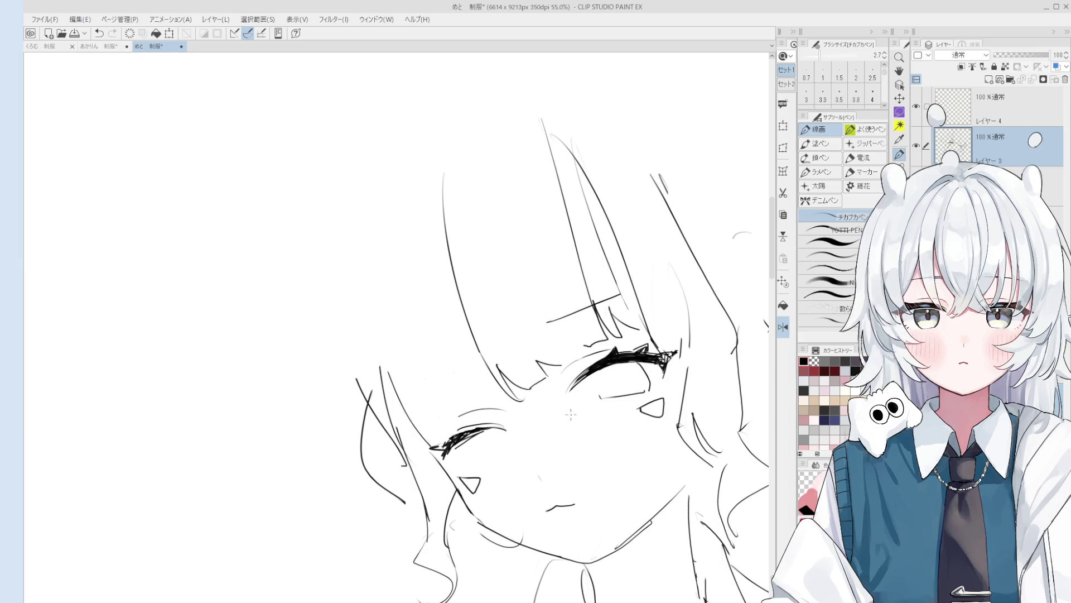
Step: Zoom in, redraw the lid line beside the bangs as one clean stroke, and zoom out
scroll(572, 424, up, 1)
scroll(554, 377, up, 1)
scroll(550, 375, up, 2)
scroll(544, 373, up, 2)
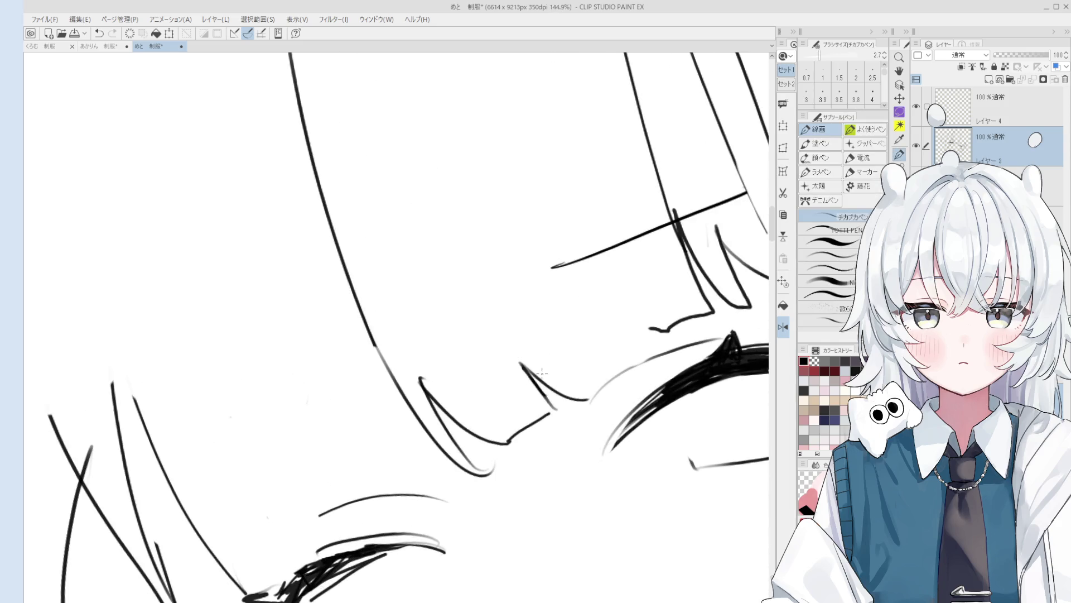
drag(522, 364, 560, 416)
key(e)
key(p)
scroll(575, 412, down, 3)
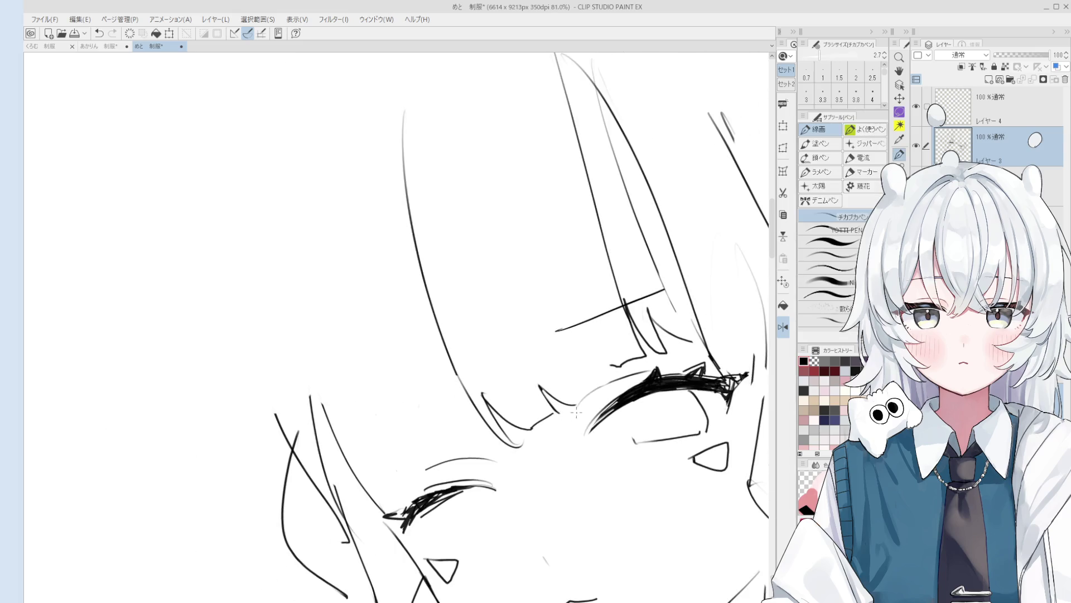
scroll(563, 429, down, 1)
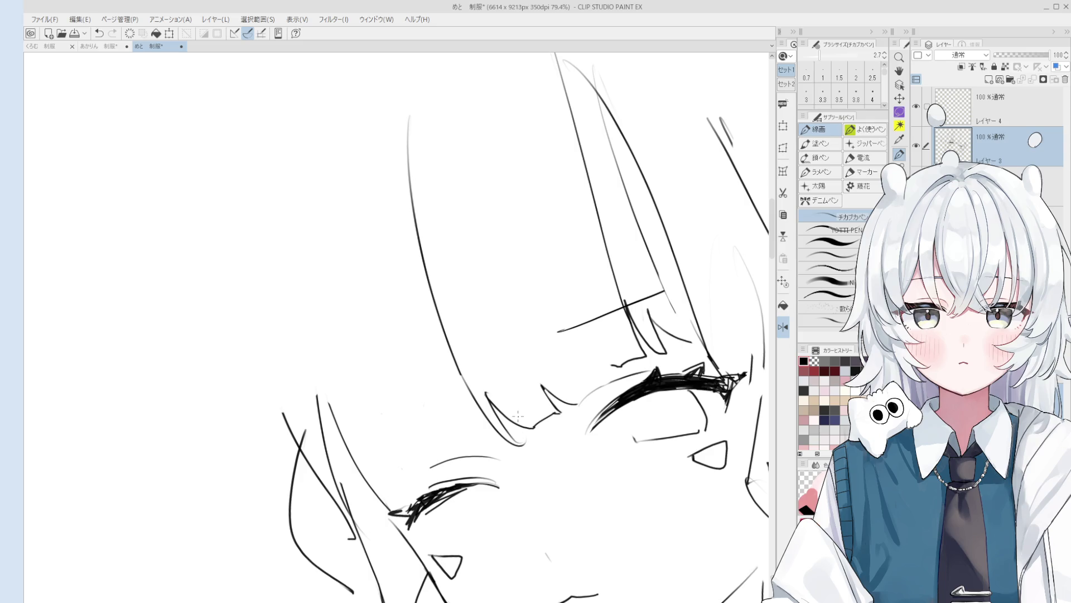
Step: Erase the stray faint stroke near the bangs
key(e)
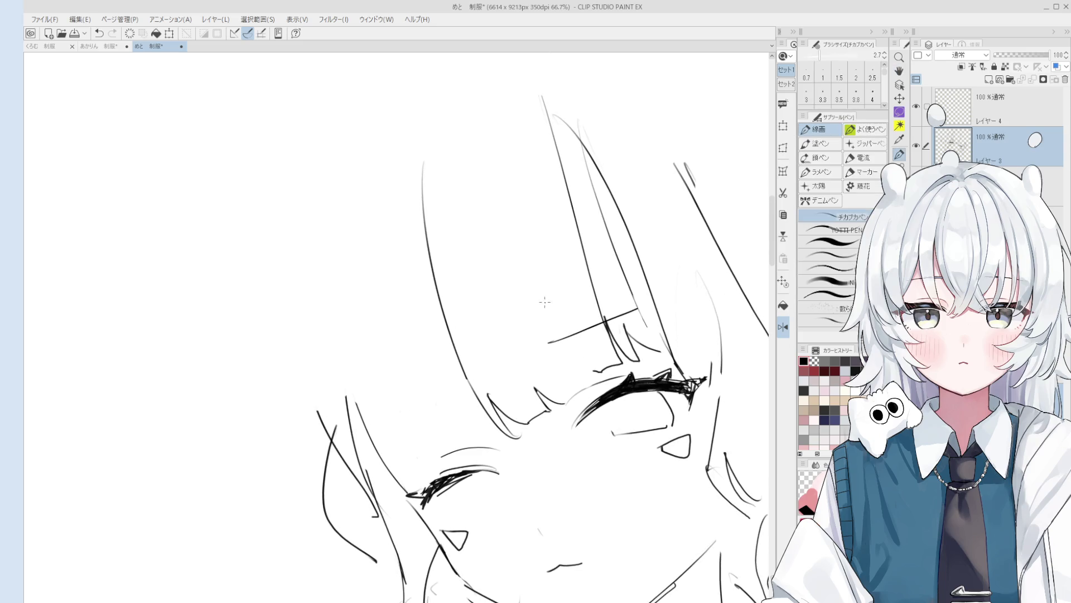
scroll(703, 324, up, 1)
scroll(703, 324, up, 1)
mouse_move(548, 310)
mouse_down()
mouse_move(611, 385)
mouse_move(625, 379)
mouse_up()
key(p)
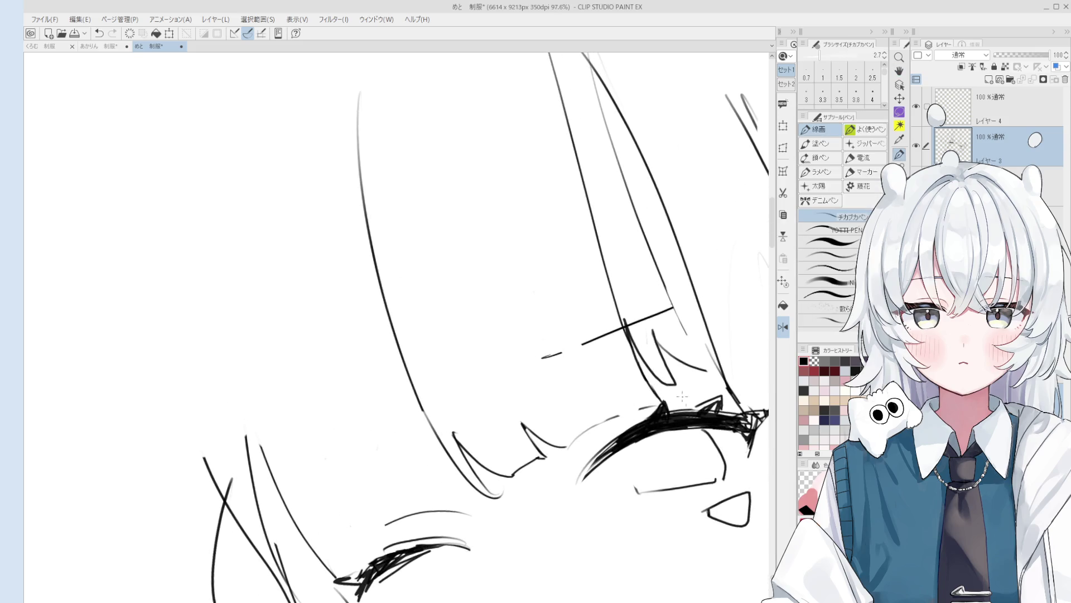
Step: Draw a thin diagonal hair strand across the bangs with the pen
scroll(572, 429, down, 3)
scroll(596, 430, up, 3)
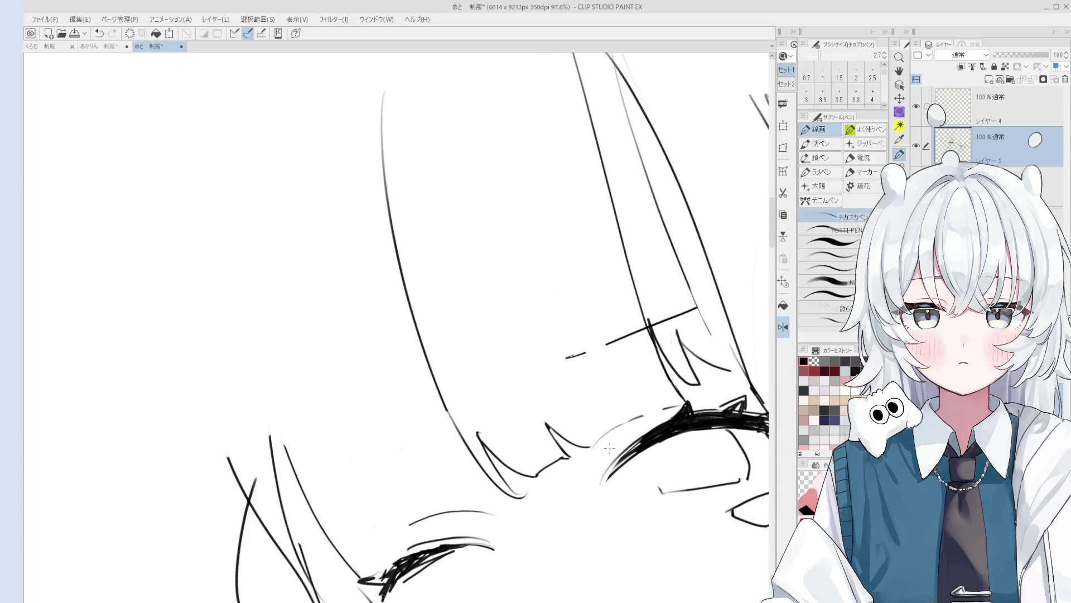
scroll(633, 395, down, 1)
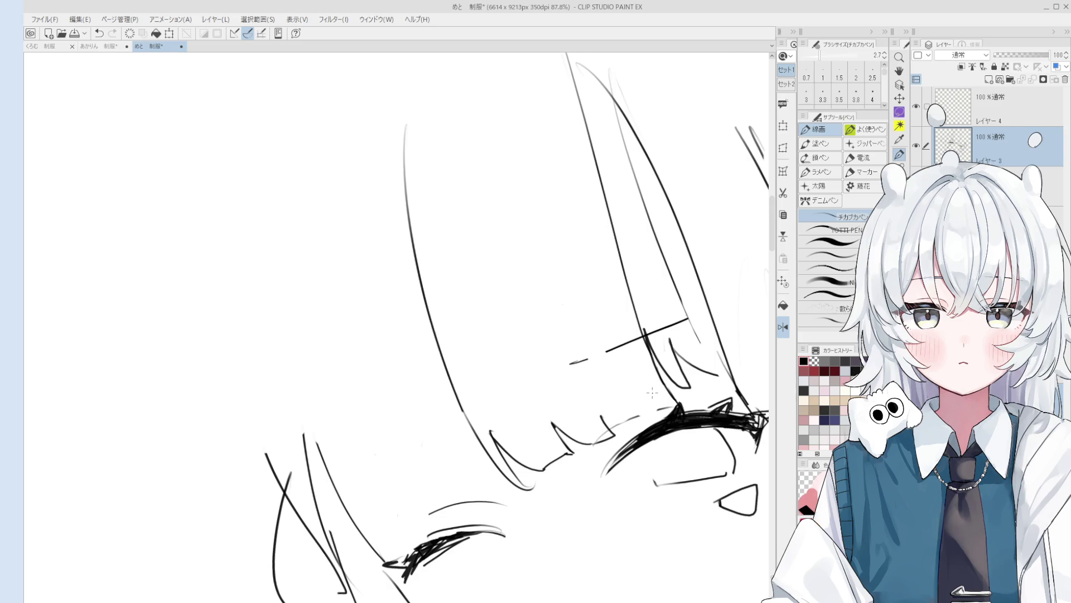
drag(571, 363, 625, 423)
Step: Undo the stray bang strokes and lighten the faint lines near the bangs
key(ctrl+z)
drag(642, 424, 599, 353)
scroll(642, 413, down, 1)
key(ctrl+z)
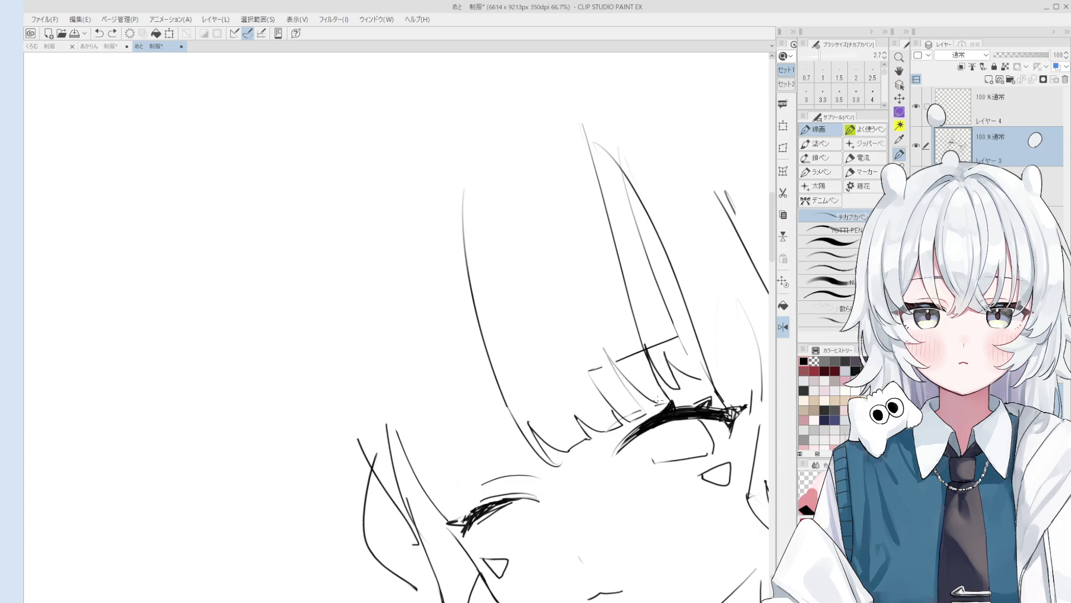
key(e)
drag(653, 405, 606, 348)
key(p)
scroll(619, 379, up, 1)
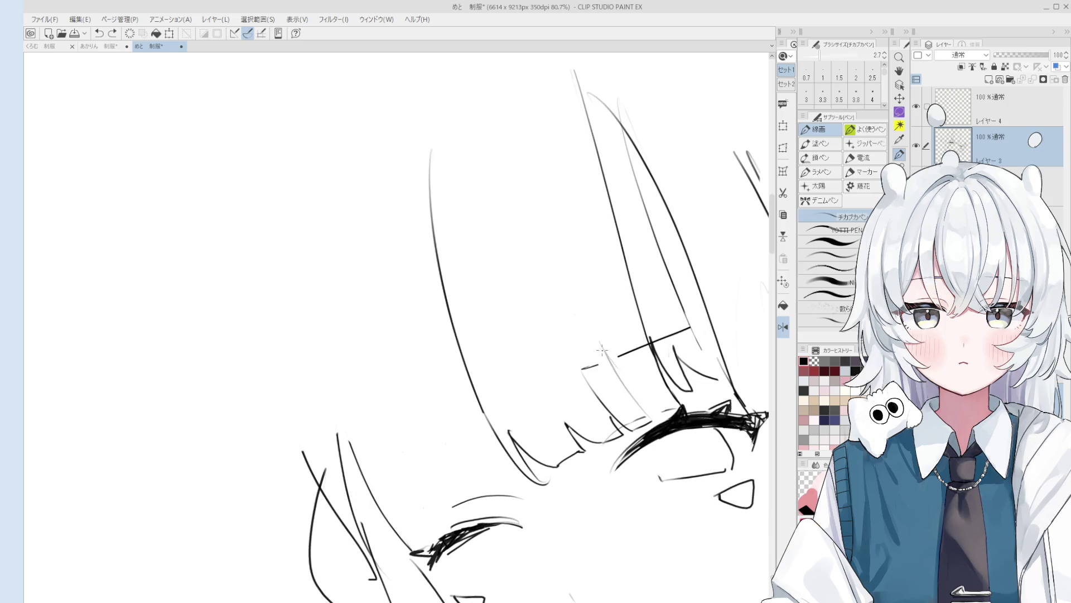
Step: Resize the eraser, first down to 12 and then up to 20
key(e)
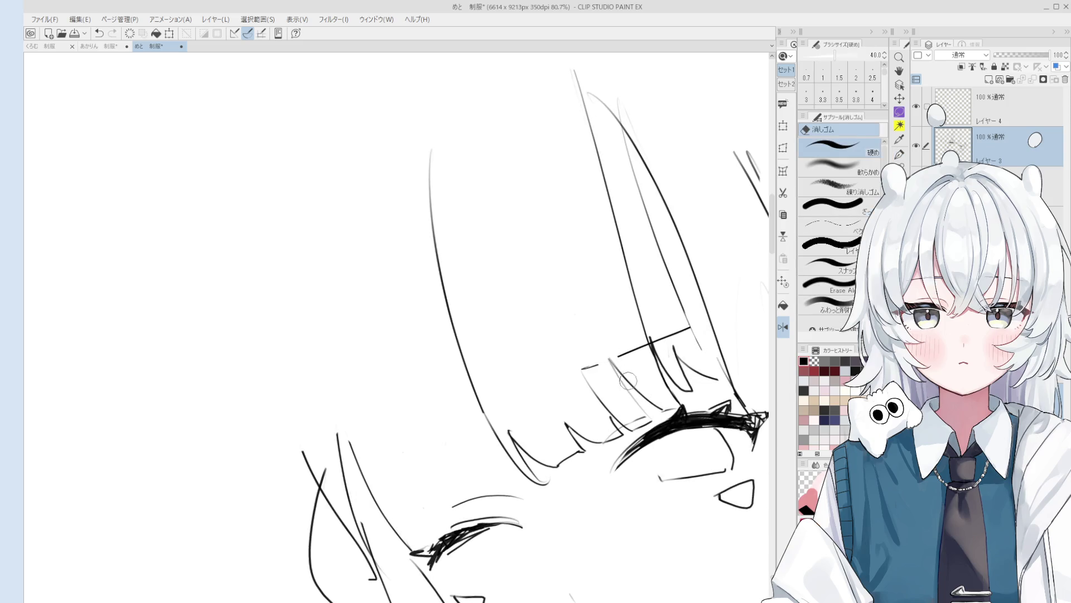
key(bracketleft)
key(bracketleft)
key(bracketleft)
key(h)
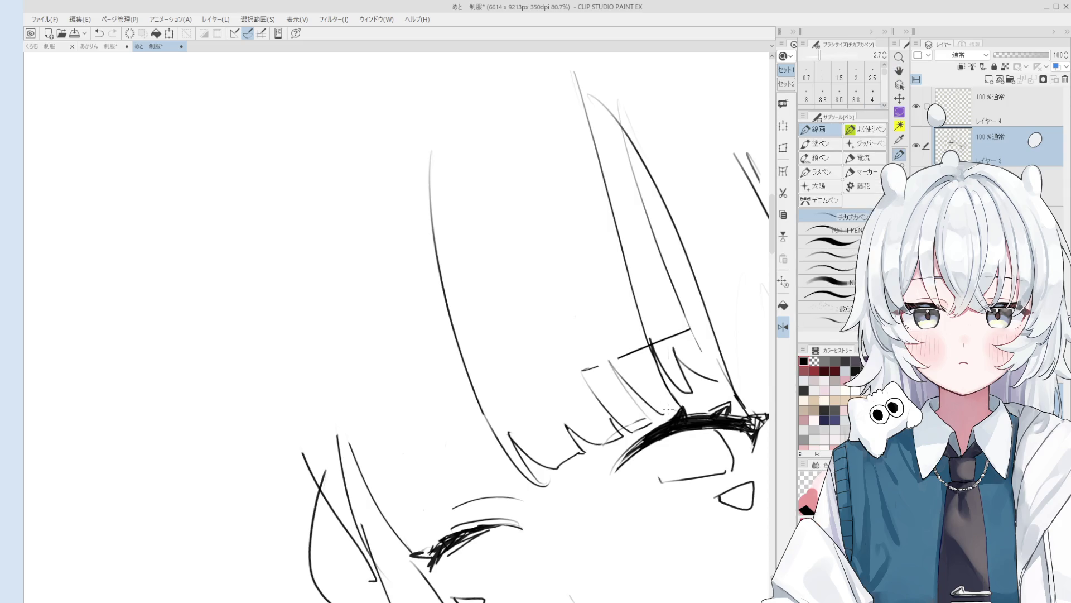
key(p)
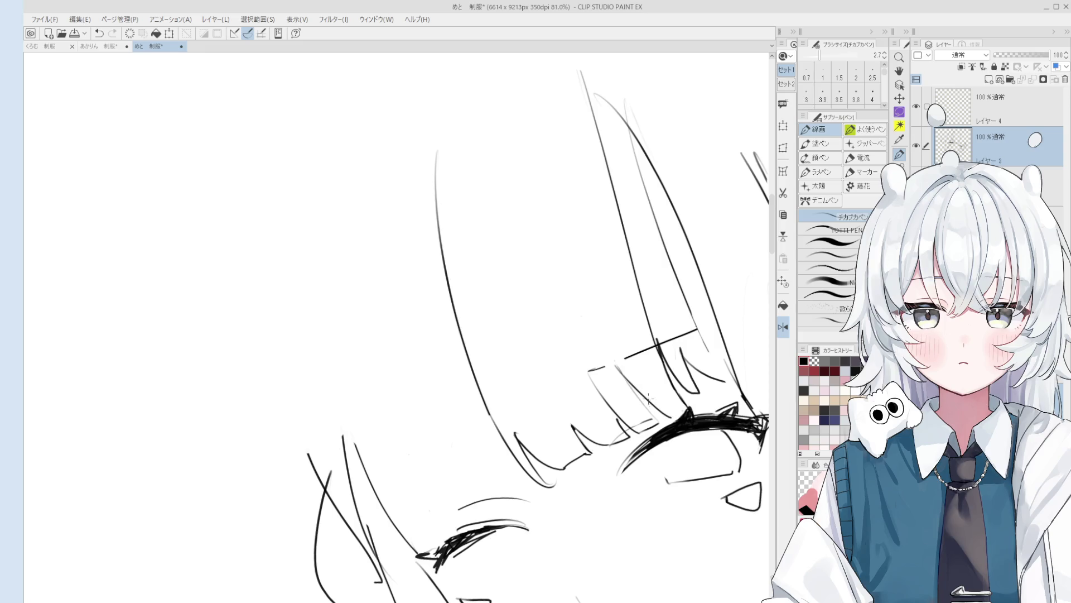
scroll(677, 415, up, 3)
key(h)
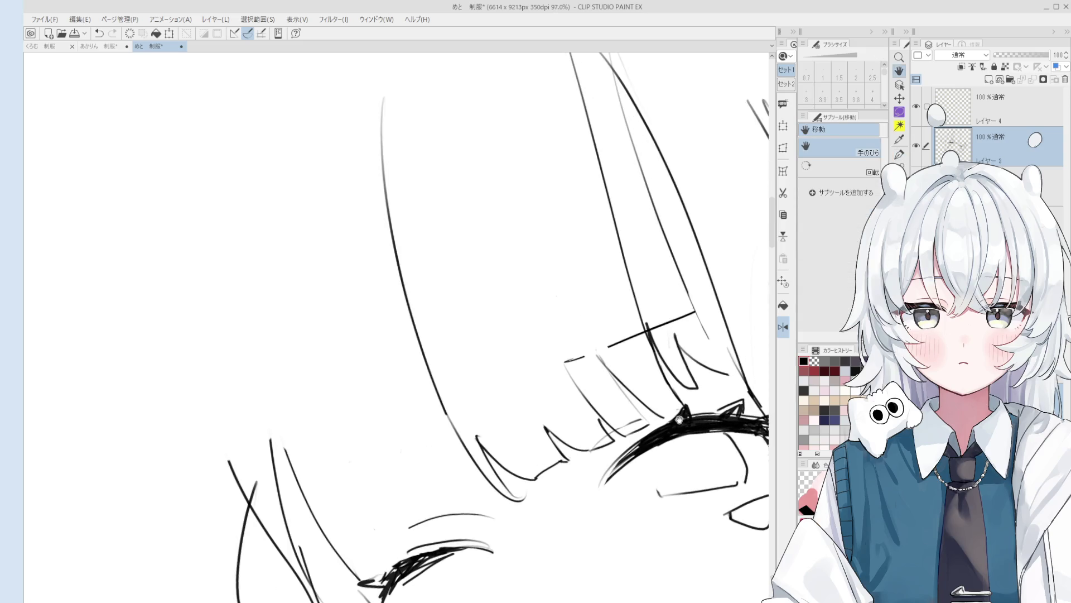
key(e)
key(])
key(])
key(])
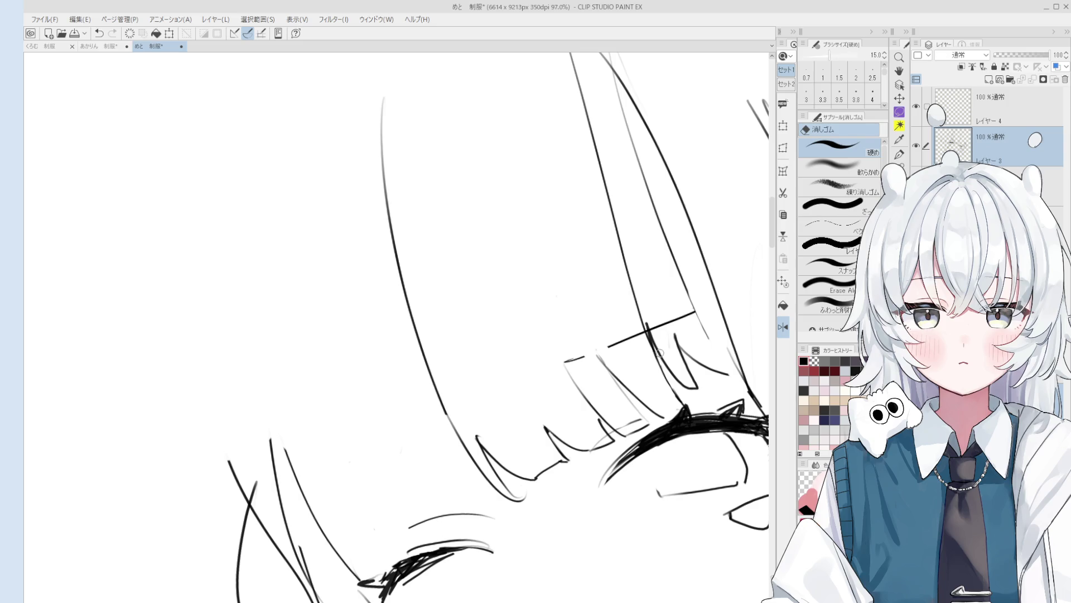
scroll(664, 351, down, 2)
scroll(669, 349, up, 1)
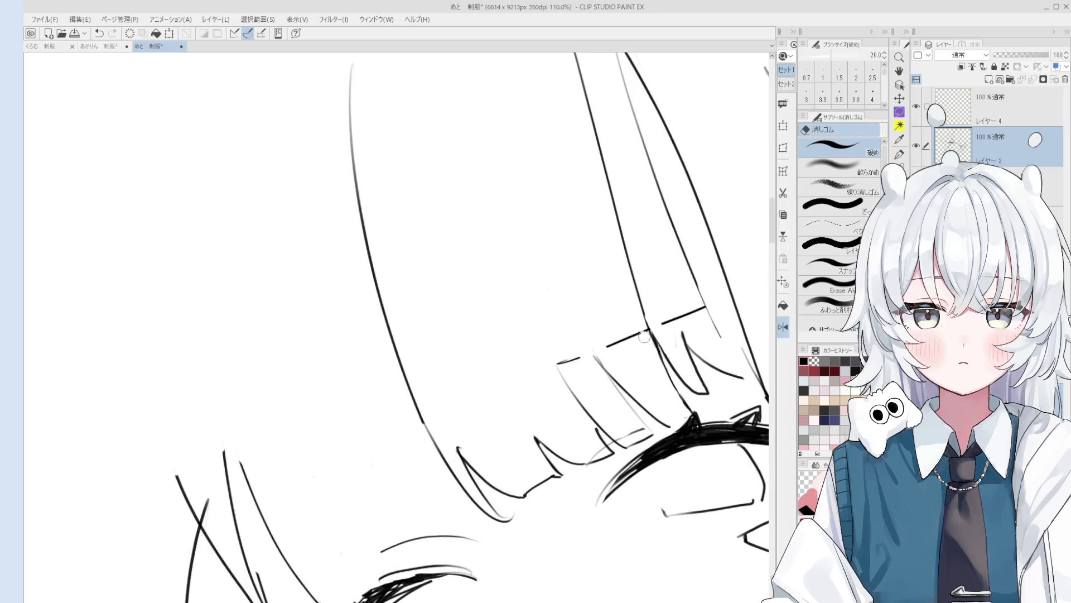
key(p)
Step: Erase two bang strokes above the open eye so they can be redrawn
key(e)
drag(667, 368, 686, 401)
key(p)
key(e)
drag(659, 345, 684, 393)
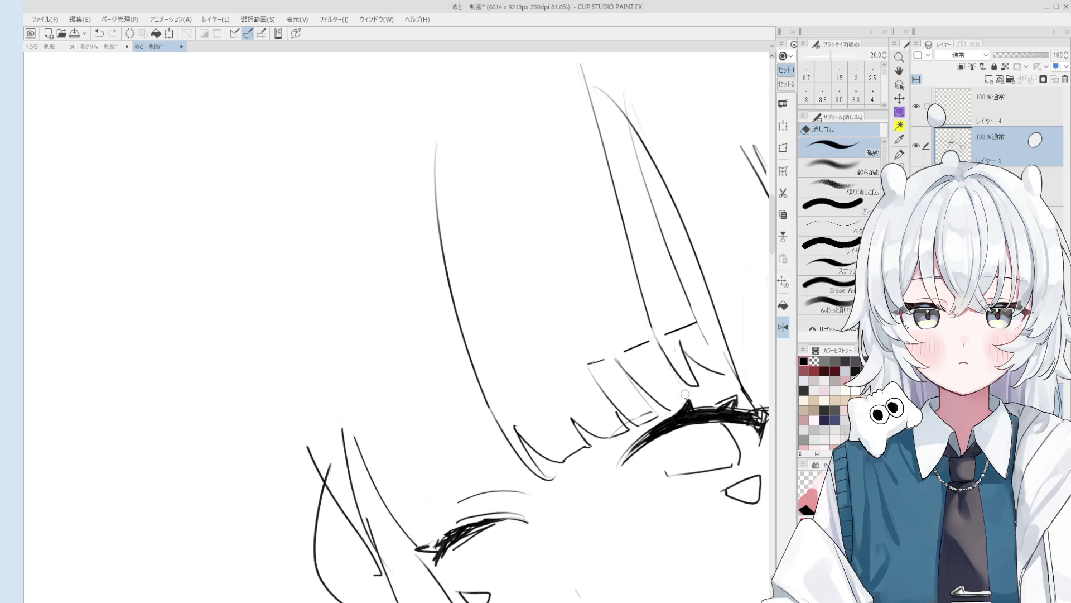
key(p)
scroll(695, 385, down, 2)
Step: Rotate the canvas, redraw a longer bang strand line, and rotate the view back upright
key(minus)
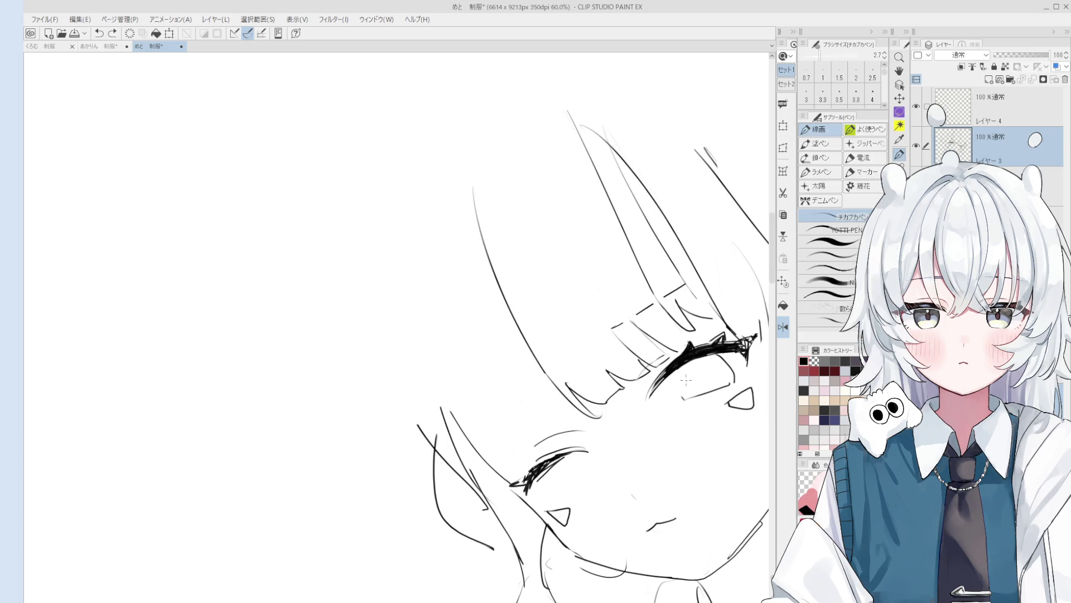
scroll(667, 339, up, 1)
scroll(668, 339, up, 1)
scroll(668, 339, up, 1)
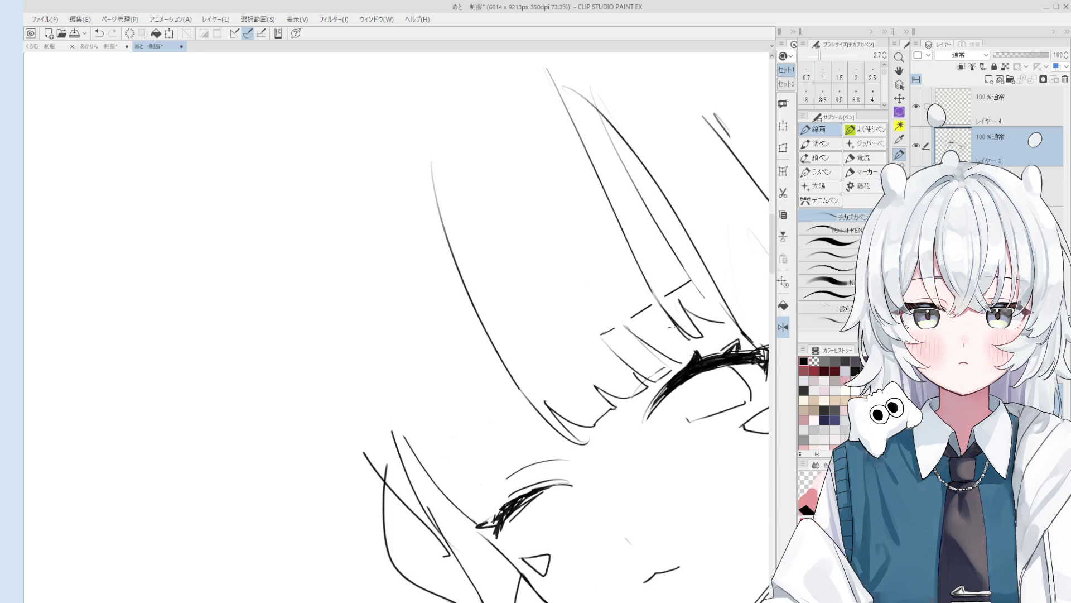
drag(678, 323, 698, 353)
key(ctrl+z)
drag(650, 282, 698, 349)
key(asciicircum)
Step: Try another parallel bang strand, undo it, and zoom out to the whole sketch
key(e)
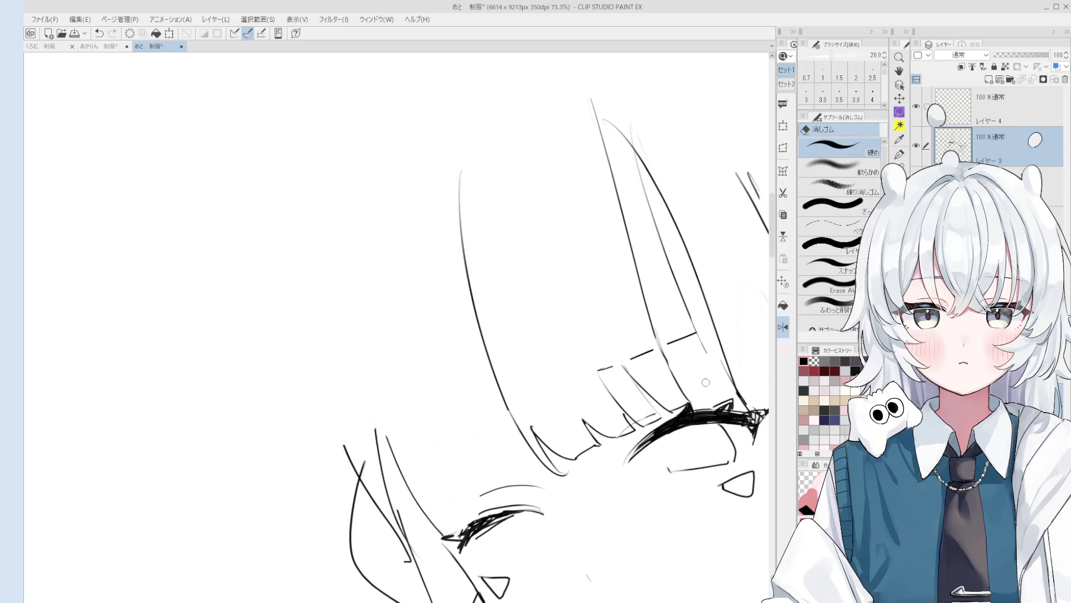
key(p)
drag(664, 357, 697, 402)
key(ctrl+z)
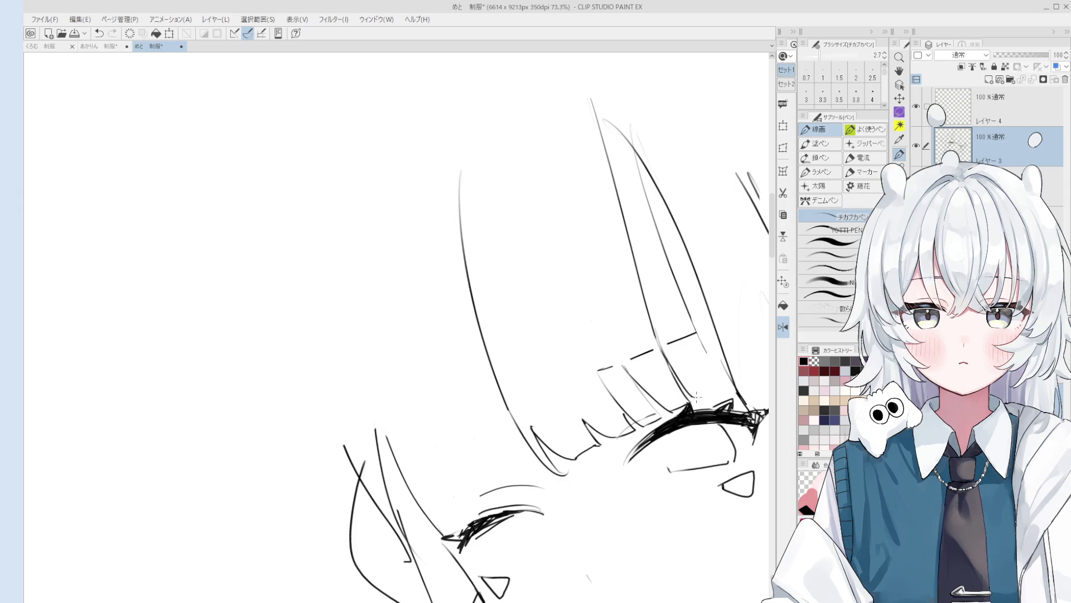
scroll(709, 393, down, 1)
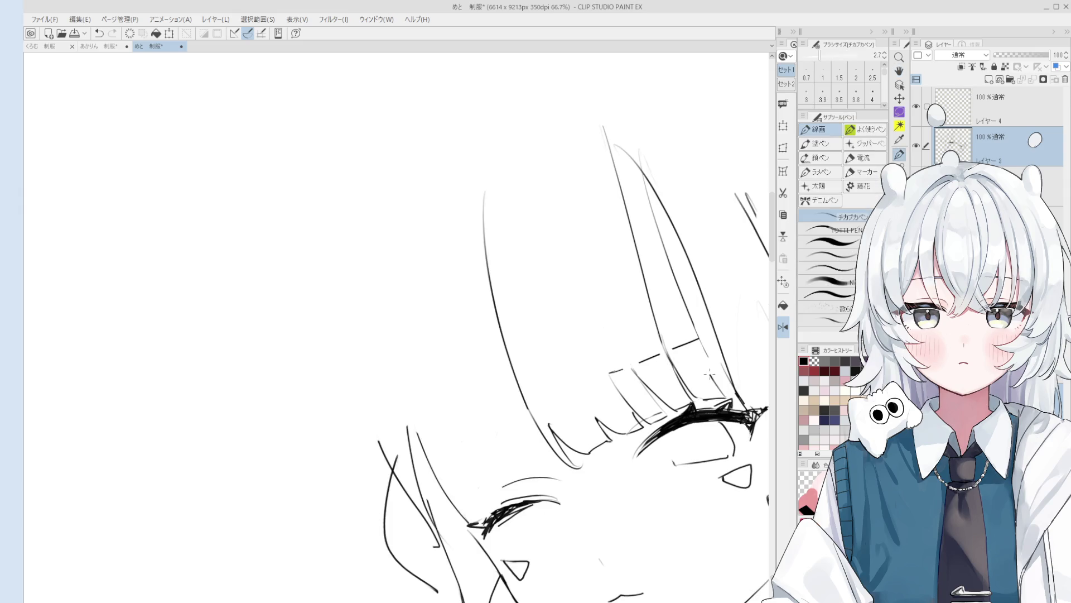
scroll(727, 368, down, 1)
key(e)
scroll(725, 368, down, 1)
scroll(697, 306, down, 2)
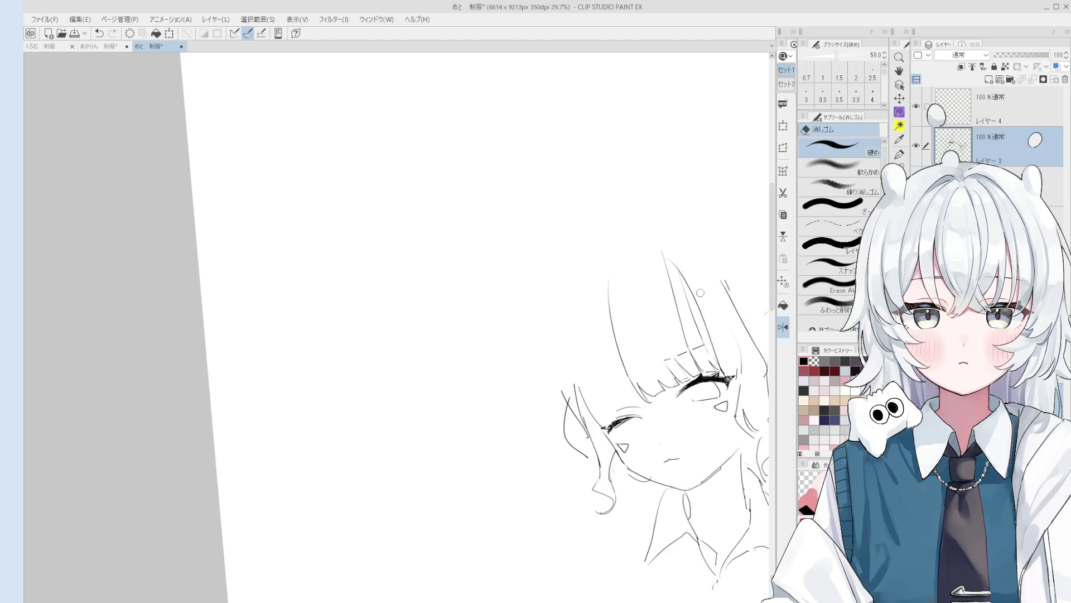
Step: Erase the long bang above the open eye, redraw it sloping toward the eye, and clean up leftovers
drag(697, 285, 690, 314)
drag(672, 281, 684, 318)
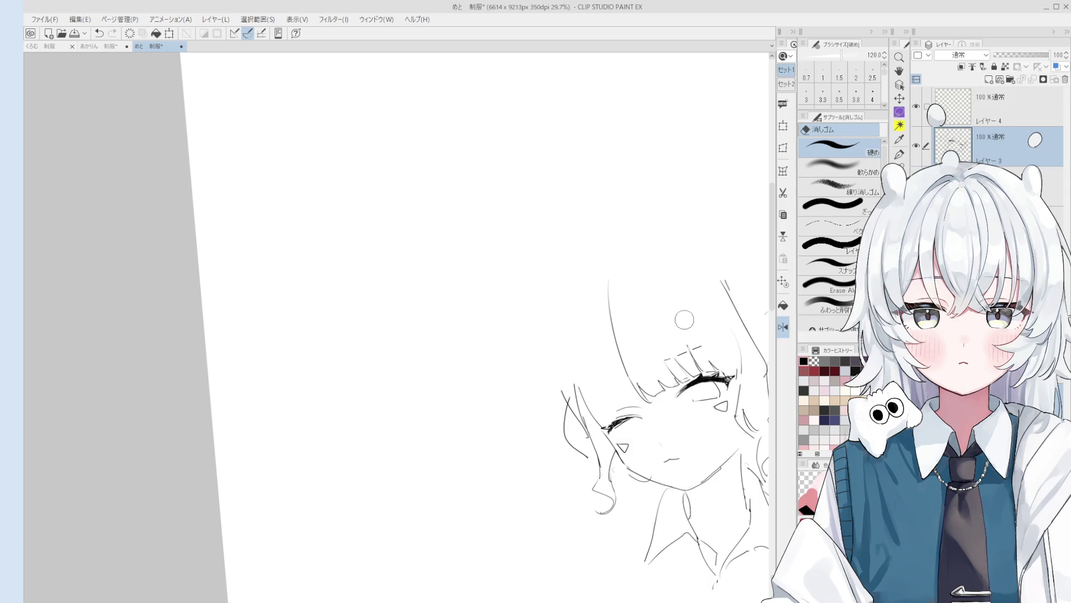
key(p)
drag(671, 275, 702, 346)
key(e)
mouse_move(690, 265)
mouse_down()
mouse_move(697, 340)
mouse_move(725, 368)
mouse_up()
key(p)
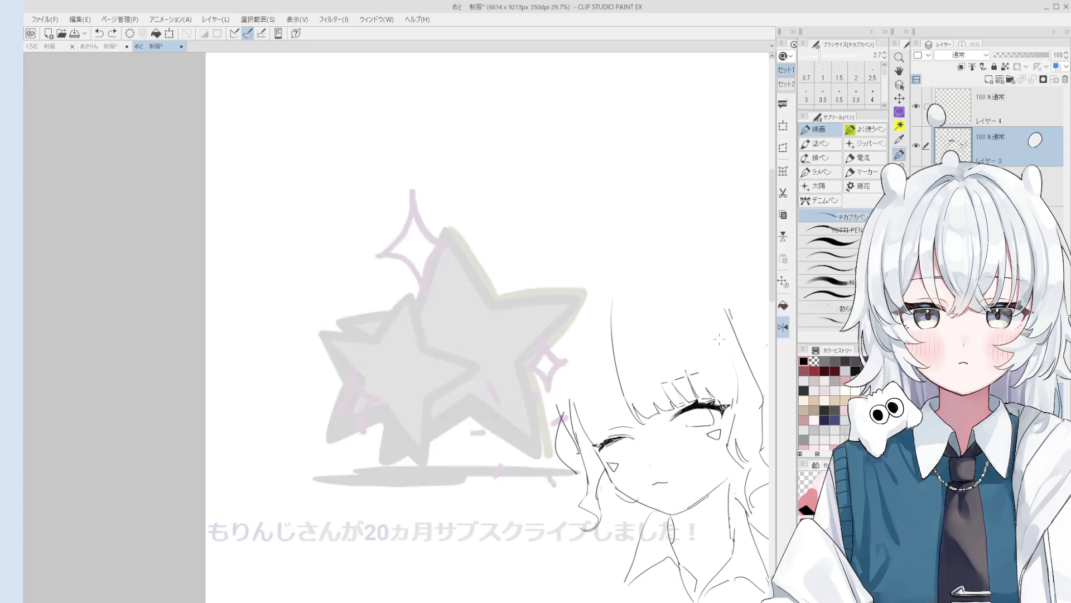
Step: Zoom in on the open eye and sketch its outline below the heavy lashes
scroll(697, 413, up, 2)
scroll(698, 413, up, 3)
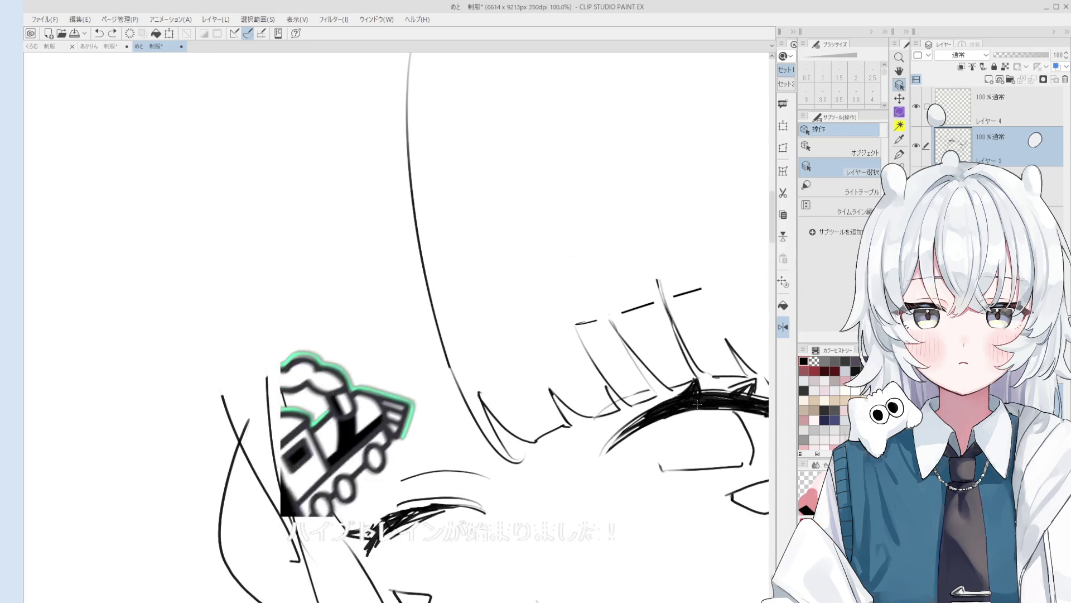
key(e)
scroll(694, 432, down, 2)
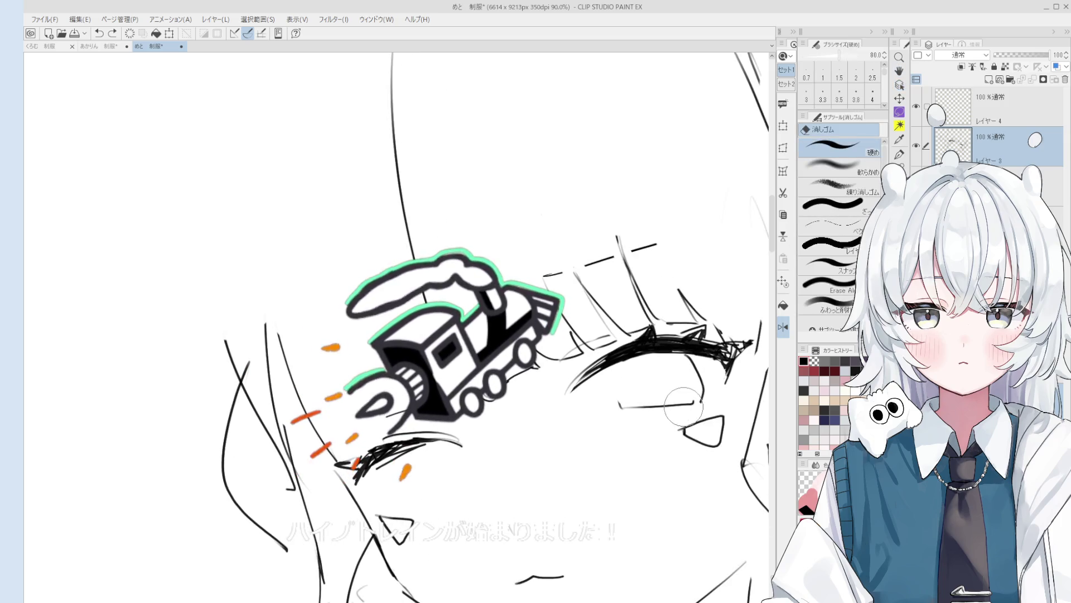
scroll(638, 384, up, 1)
drag(638, 384, 631, 377)
key(p)
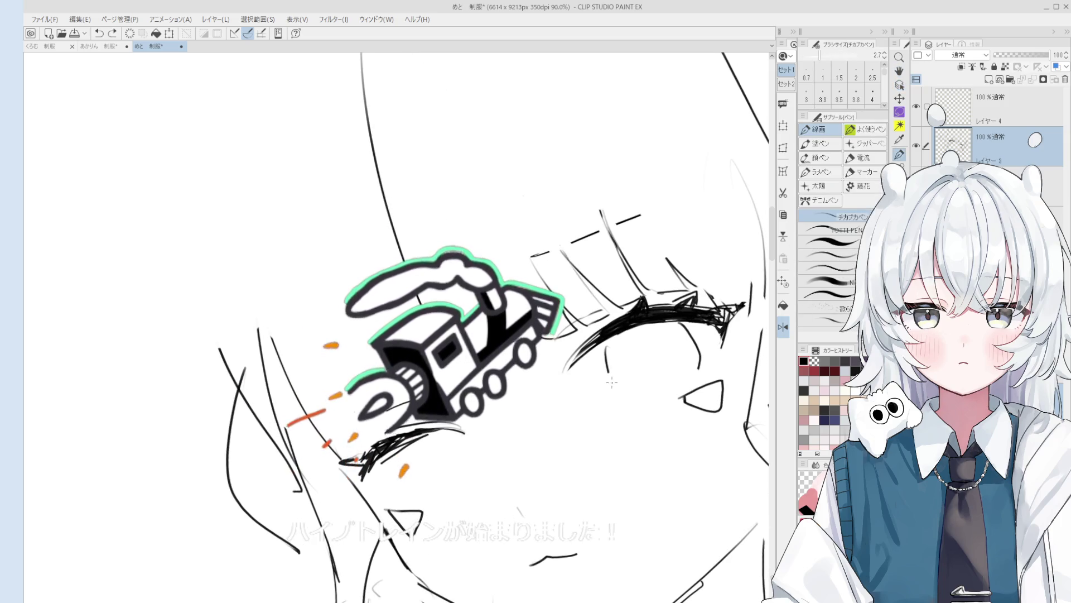
Step: Rotate the canvas, try a short curve under the eye, then undo it
key(asciicircum)
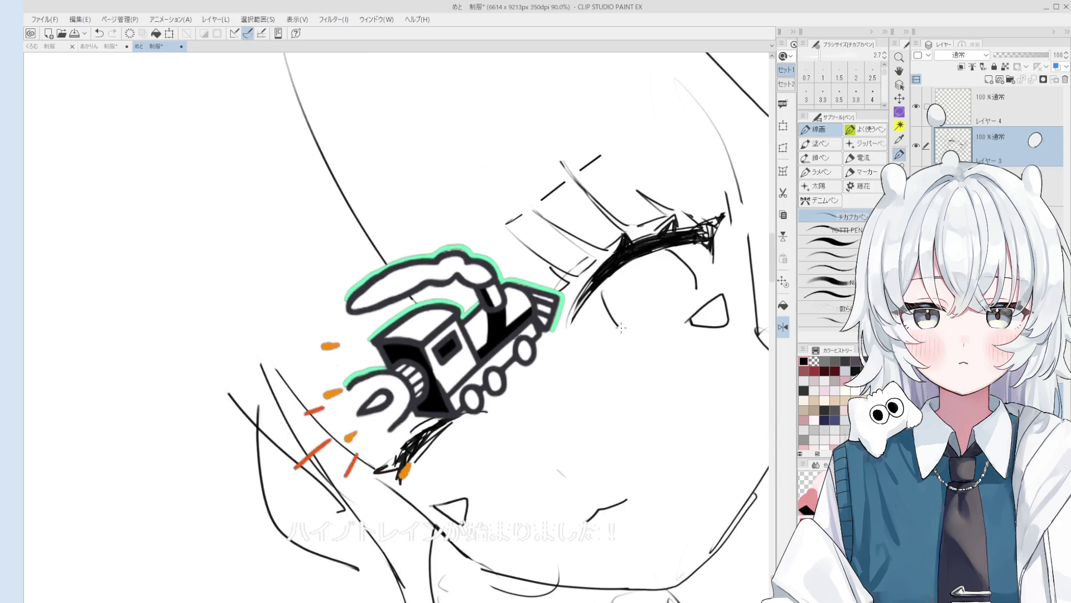
key(asciicircum)
scroll(661, 379, down, 1)
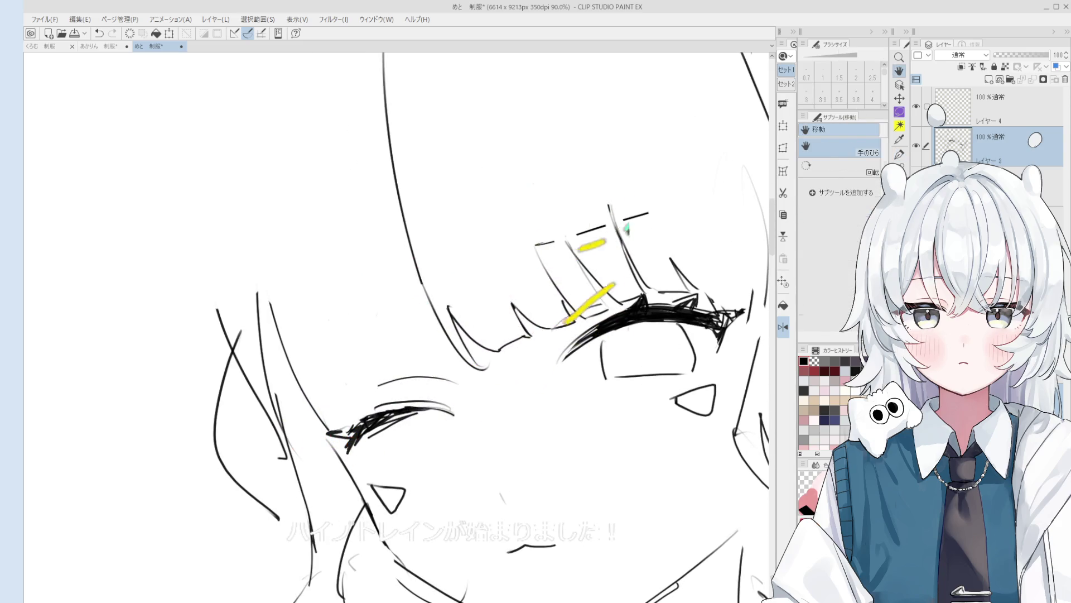
key(e)
key(ctrl+z)
key(minus)
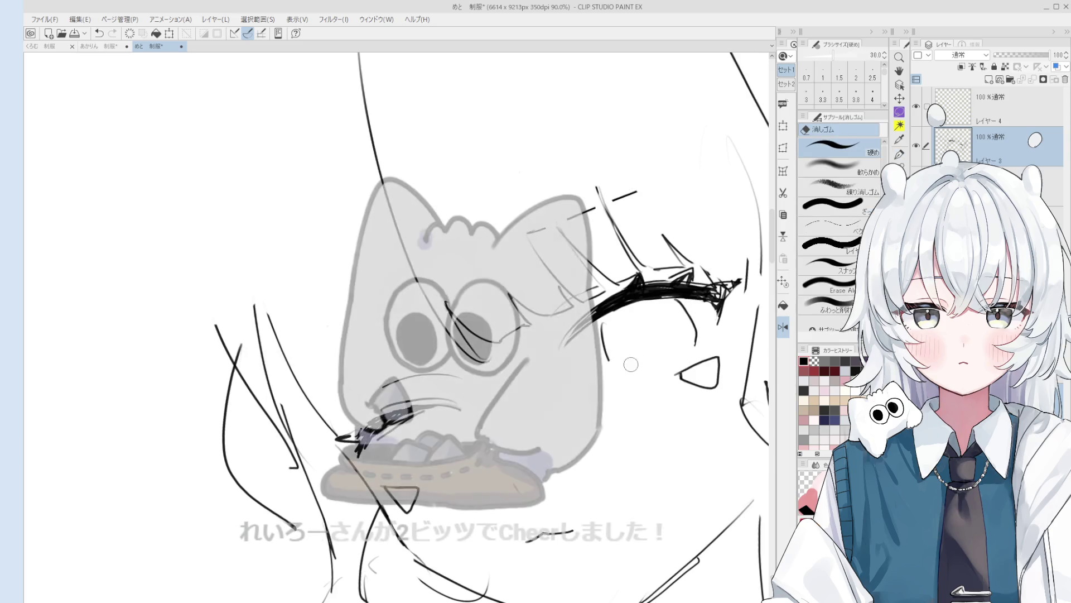
key(p)
mouse_move(606, 321)
mouse_down()
mouse_move(615, 364)
mouse_move(677, 350)
mouse_up()
scroll(624, 348, down, 1)
key(ctrl+z)
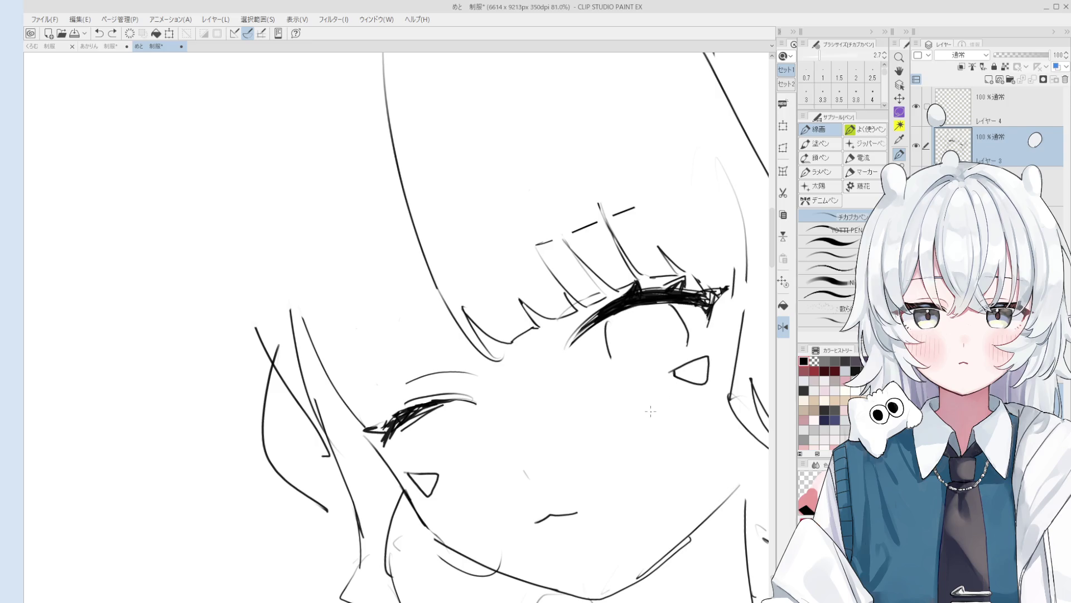
Step: Level the canvas rotation, zoom in, and draw a first stroke along the eye's lower edge
key(asciicircum)
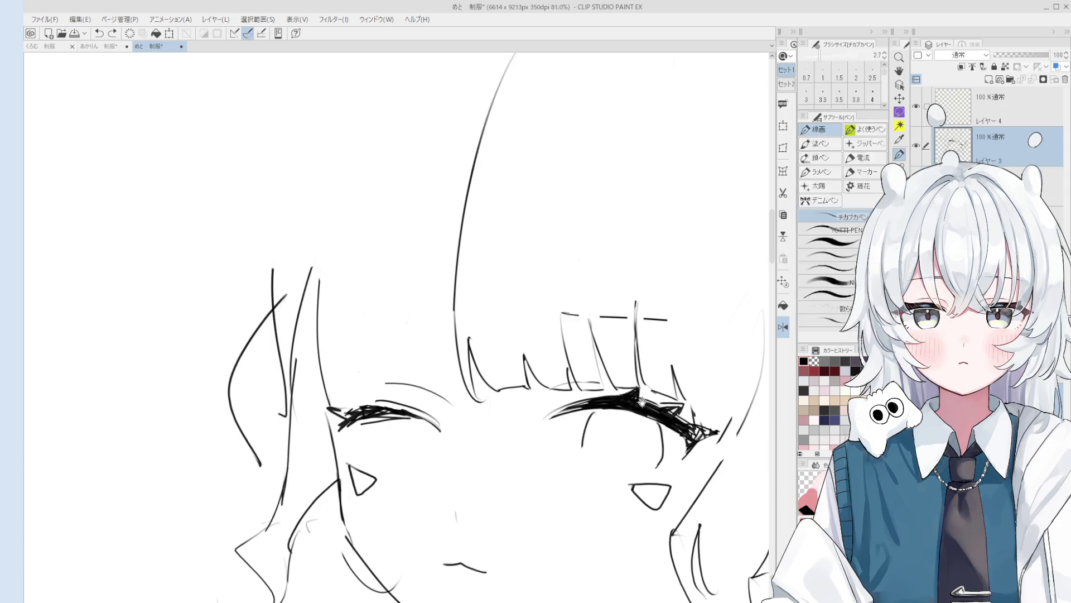
key(minus)
scroll(598, 351, up, 2)
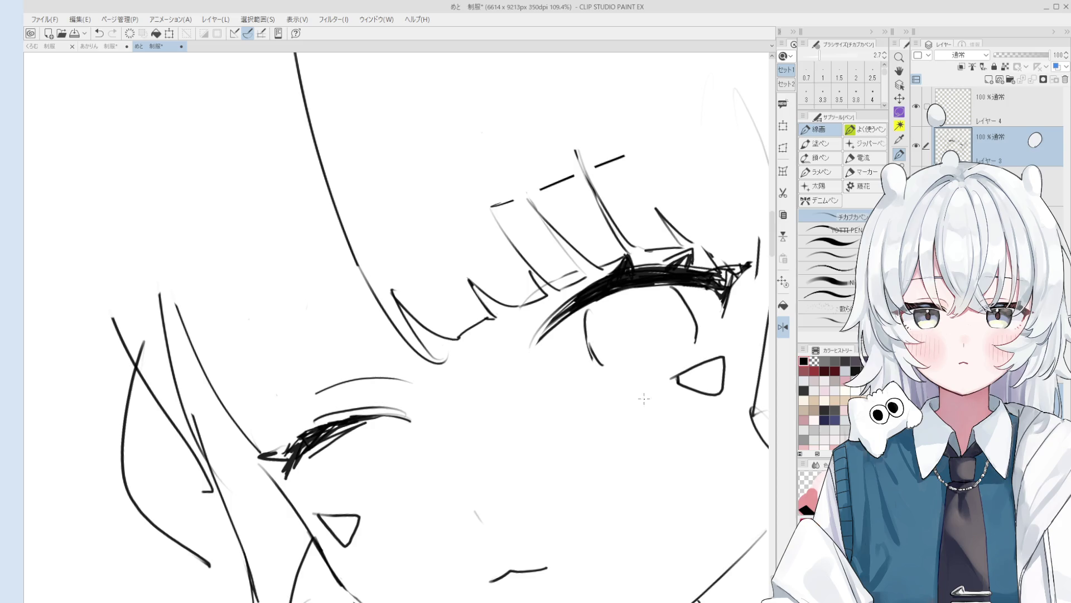
key(e)
drag(648, 409, 608, 378)
key(p)
mouse_move(549, 322)
mouse_down()
mouse_move(564, 337)
mouse_move(598, 318)
mouse_up()
Step: Undo and redraw the right eye's bottom line until it fits, then recentre the face
scroll(594, 381, down, 2)
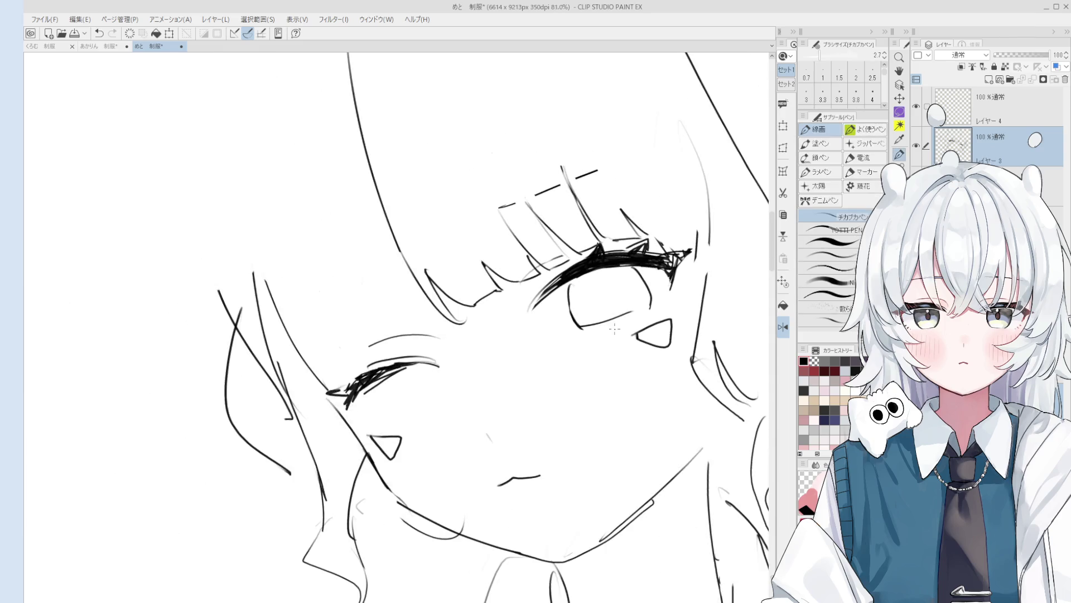
scroll(614, 328, up, 1)
key(ctrl+z)
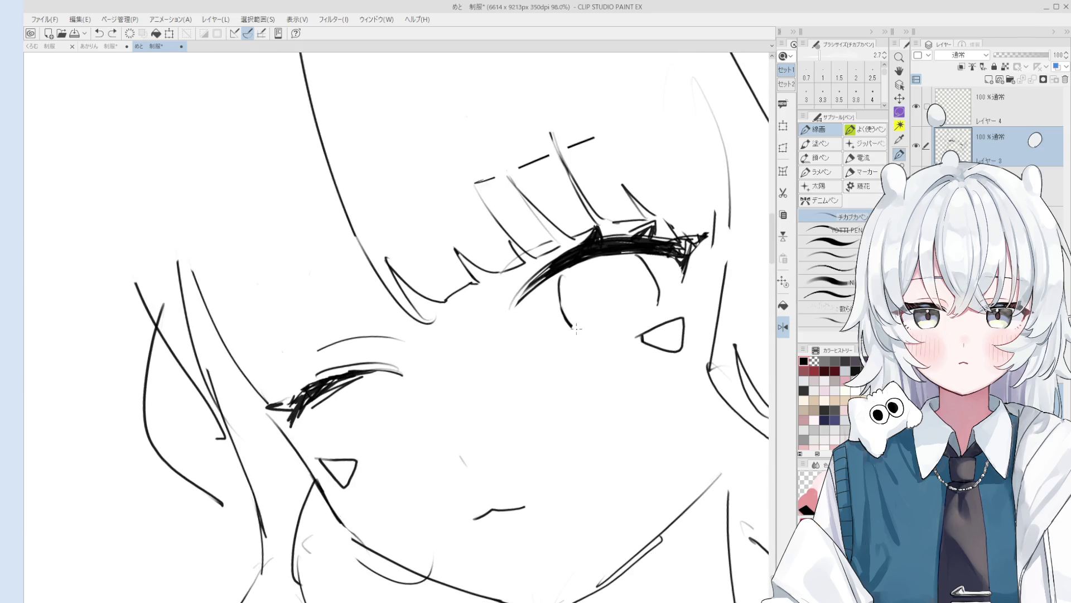
scroll(578, 328, down, 1)
drag(586, 325, 653, 311)
key(ctrl+z)
key(ctrl+z)
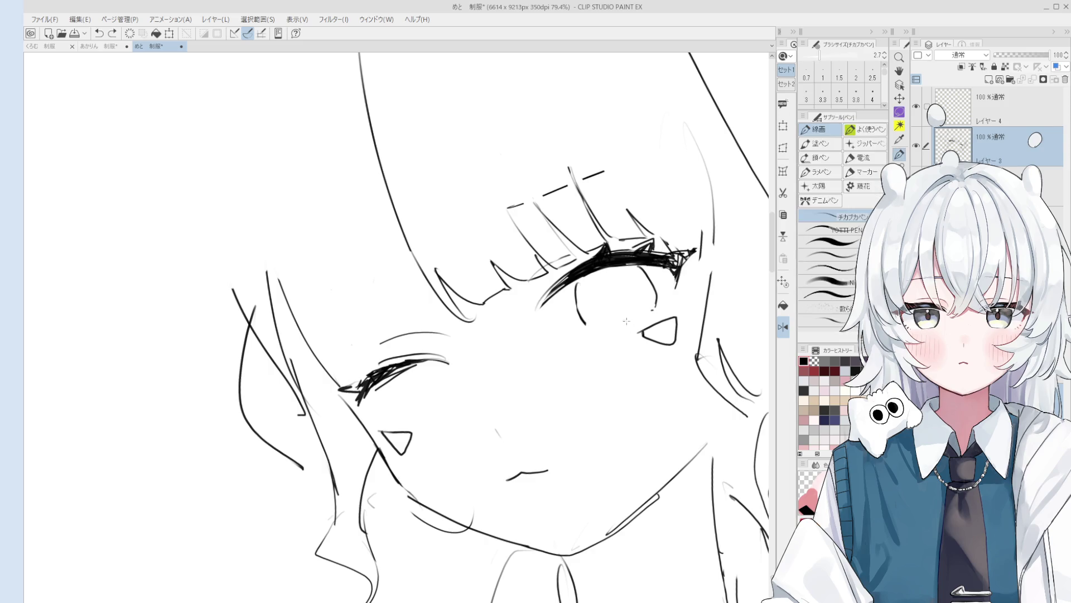
key(ctrl+z)
scroll(631, 320, down, 1)
drag(652, 351, 659, 382)
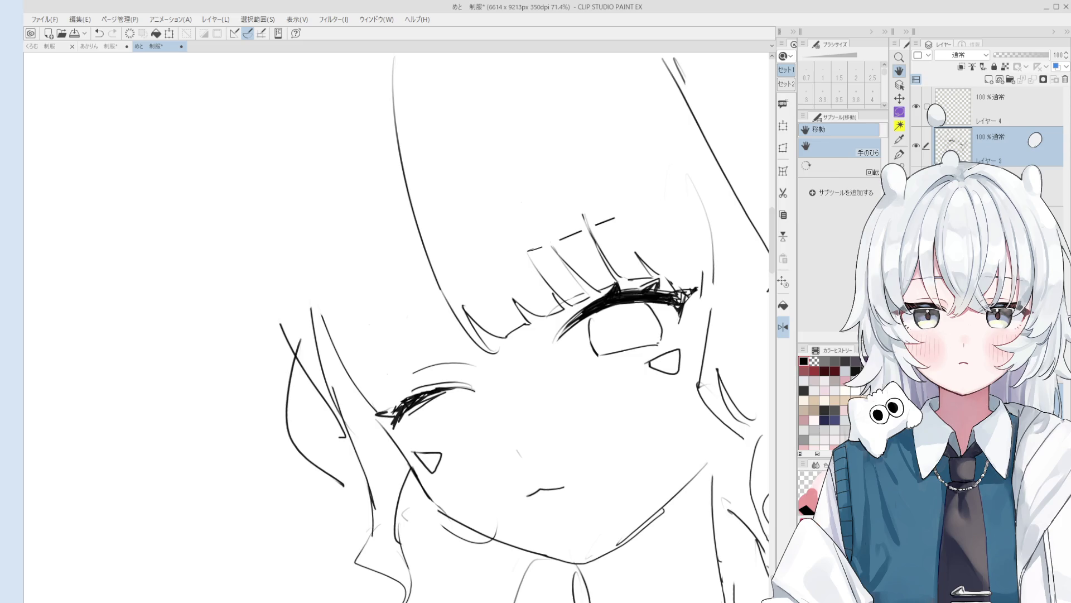
key(p)
scroll(616, 367, up, 3)
scroll(616, 367, down, 3)
key(minus)
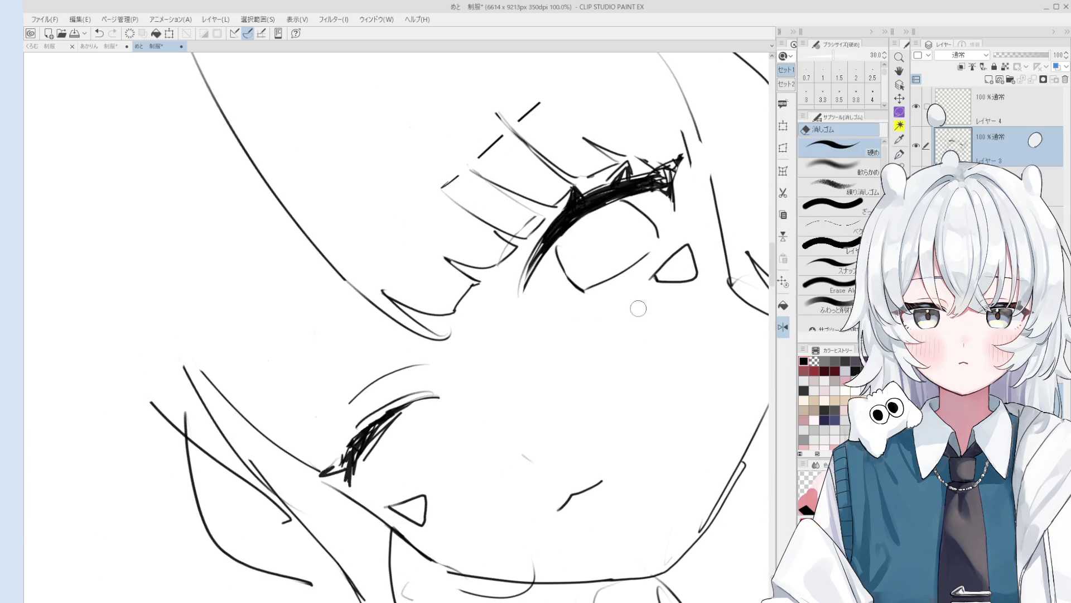
scroll(608, 308, up, 2)
key(asciicircum)
scroll(609, 308, down, 1)
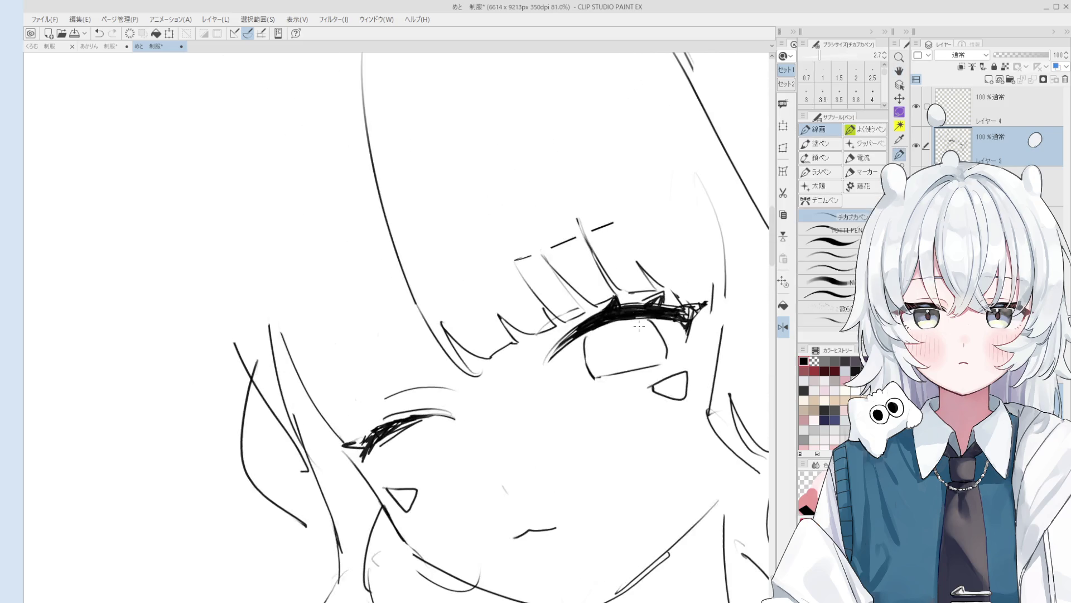
key(h)
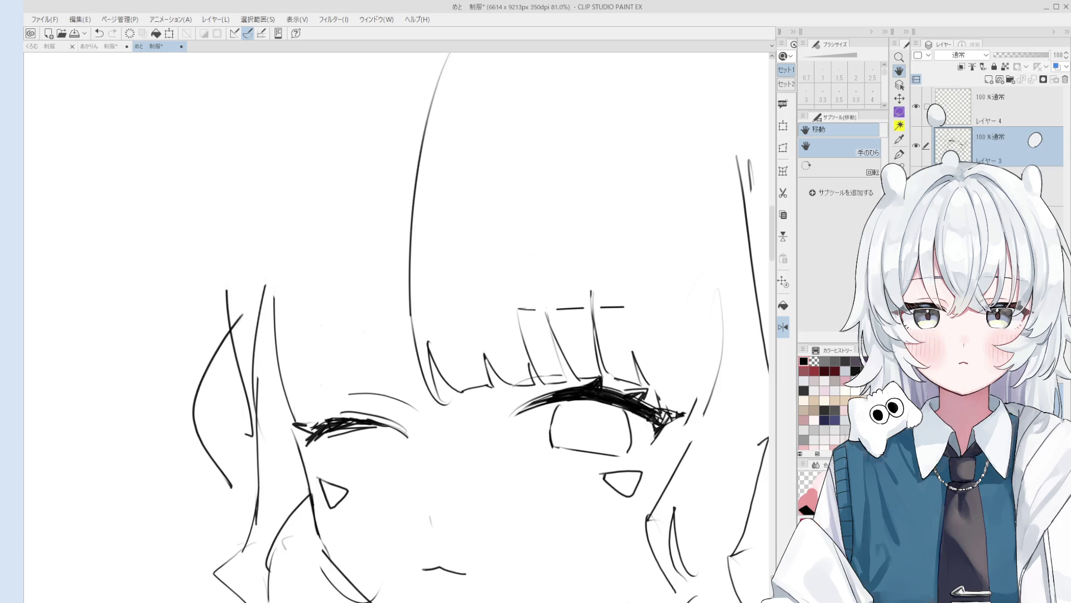
Step: Rotate the view and draw a lower eyelid line beneath the open eye
key(minus)
key(o)
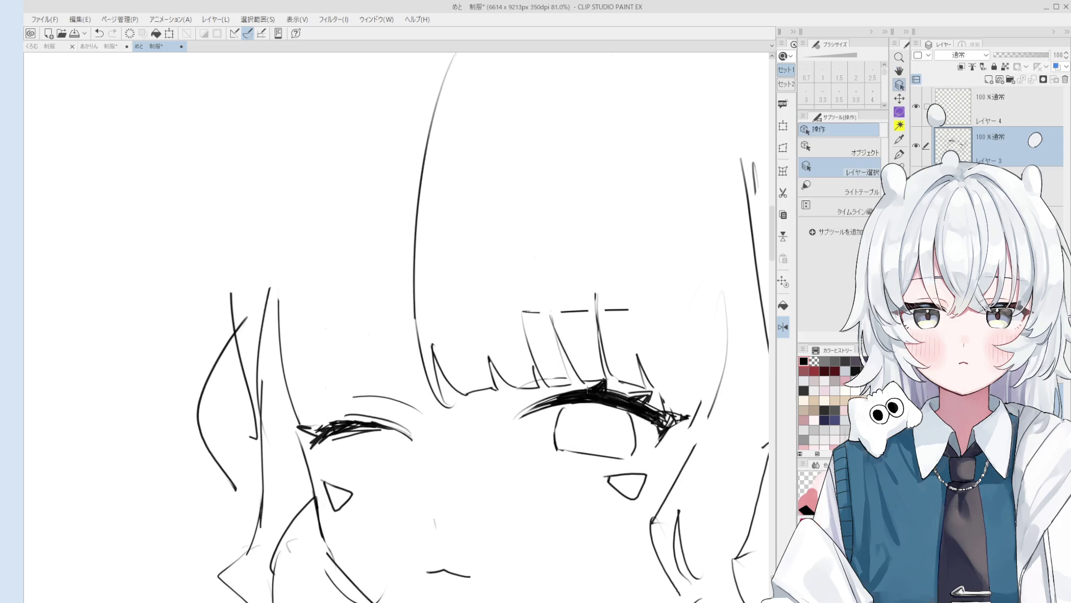
key(p)
scroll(574, 361, up, 2)
scroll(574, 362, up, 1)
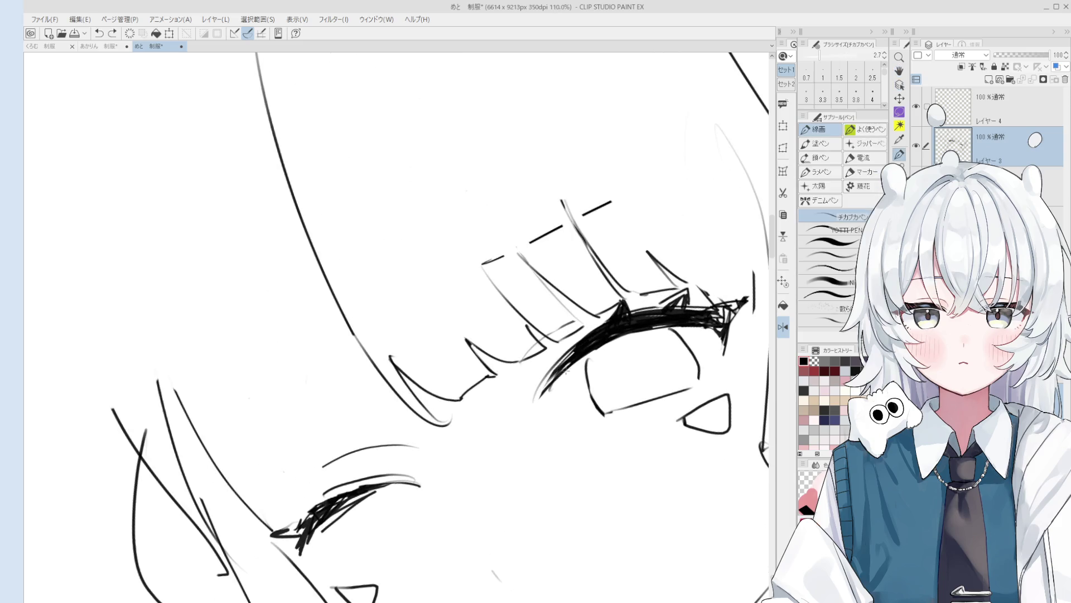
scroll(574, 361, down, 2)
key(asciicircum)
key(e)
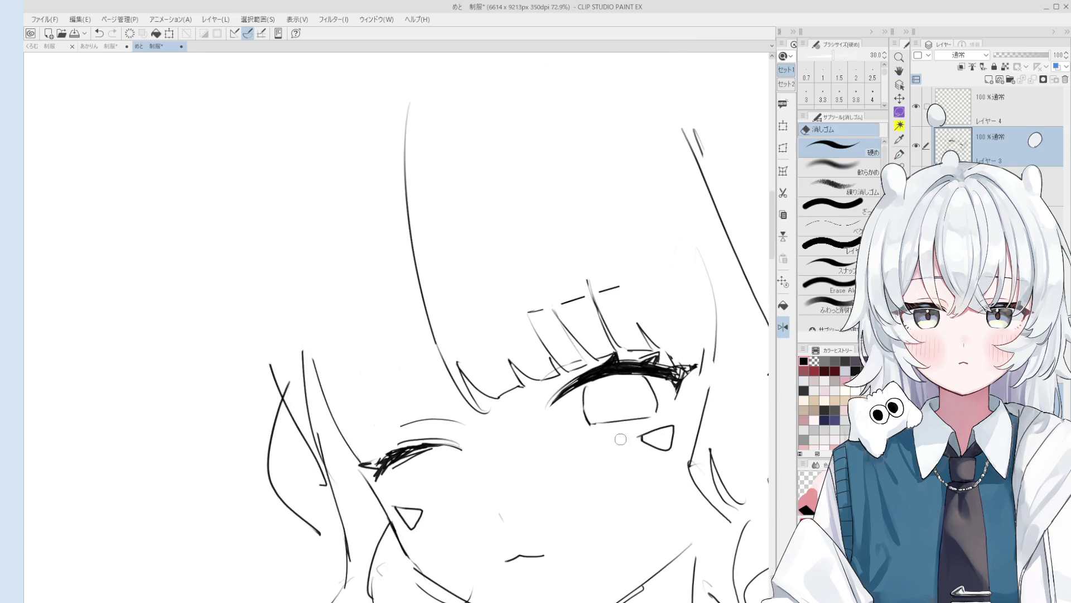
key(p)
drag(579, 424, 650, 418)
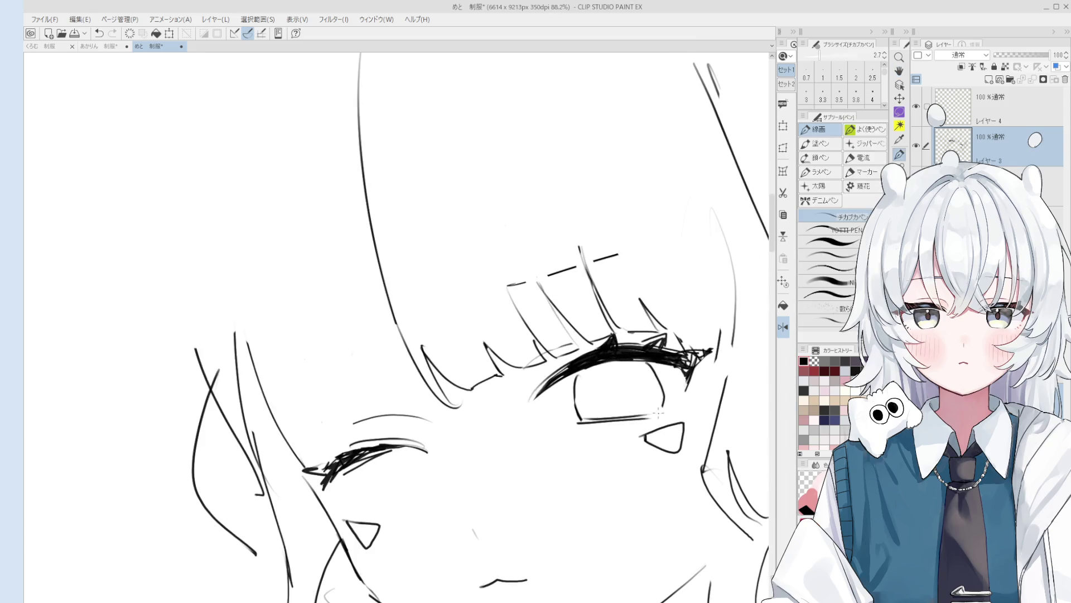
scroll(584, 424, down, 1)
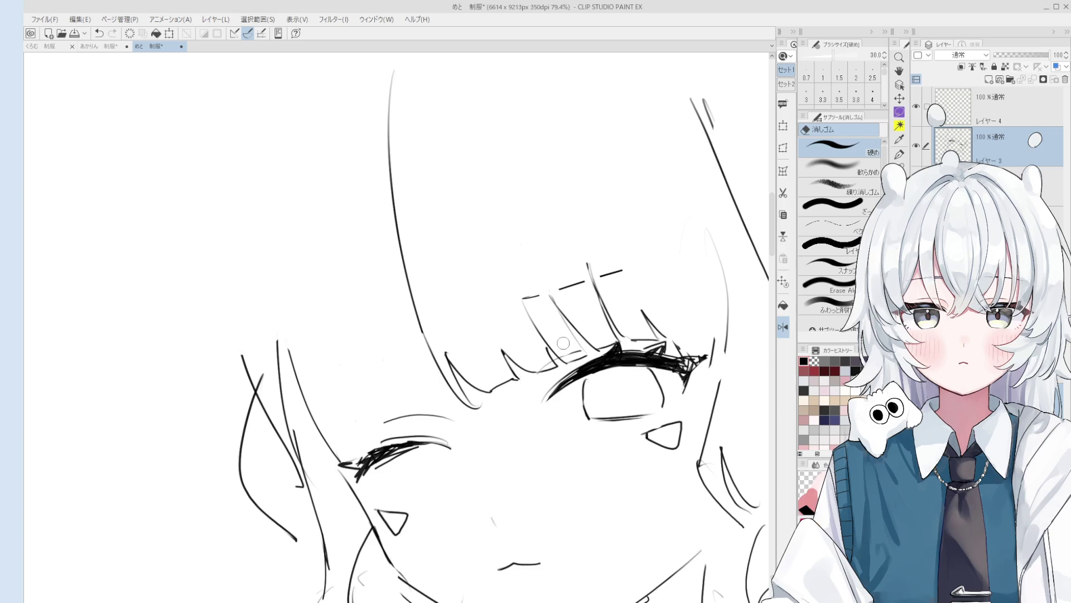
Step: Erase the open eye's left outline and redraw it
scroll(612, 484, up, 1)
scroll(588, 426, up, 1)
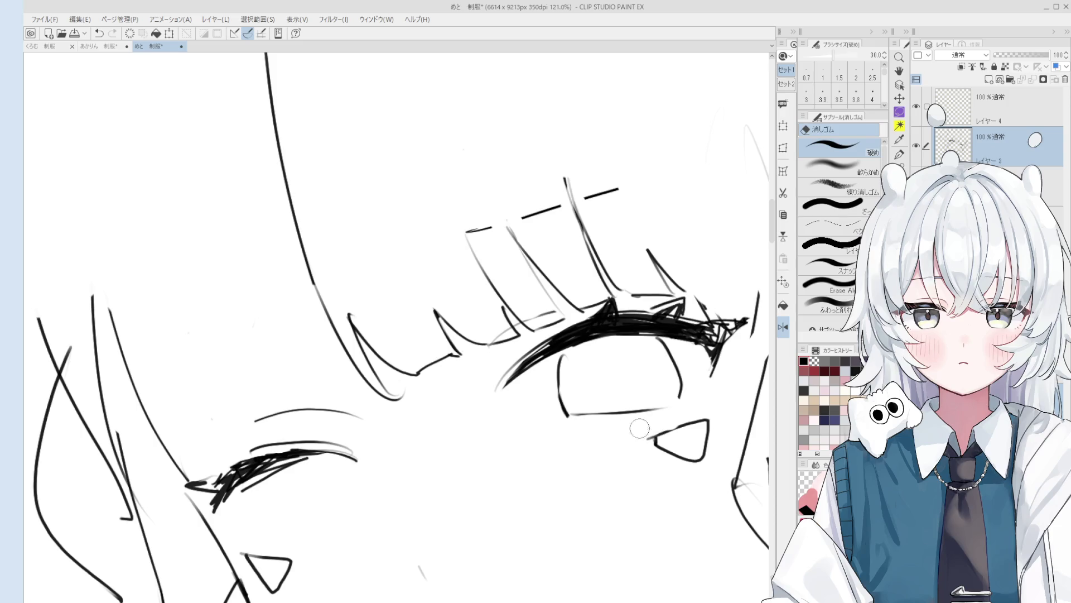
key(minus)
key(p)
key(asciicircum)
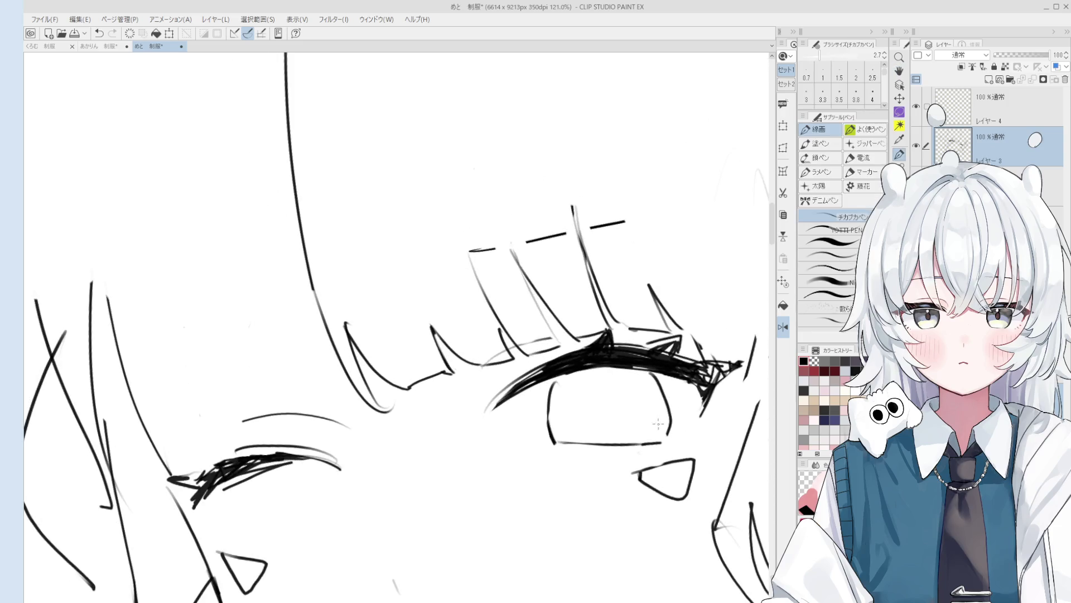
key(e)
scroll(558, 385, up, 1)
drag(556, 386, 550, 422)
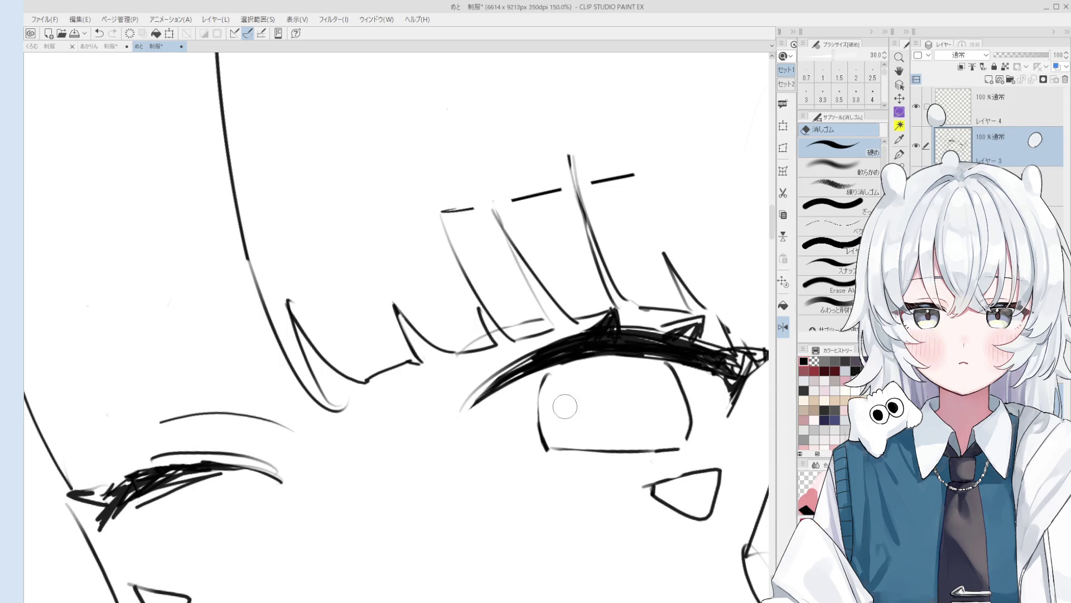
key(p)
key(ctrl+z)
mouse_move(547, 376)
mouse_down()
mouse_move(540, 441)
mouse_move(538, 430)
mouse_up()
Step: Erase the open eye's existing bottom line
key(e)
key(p)
key(e)
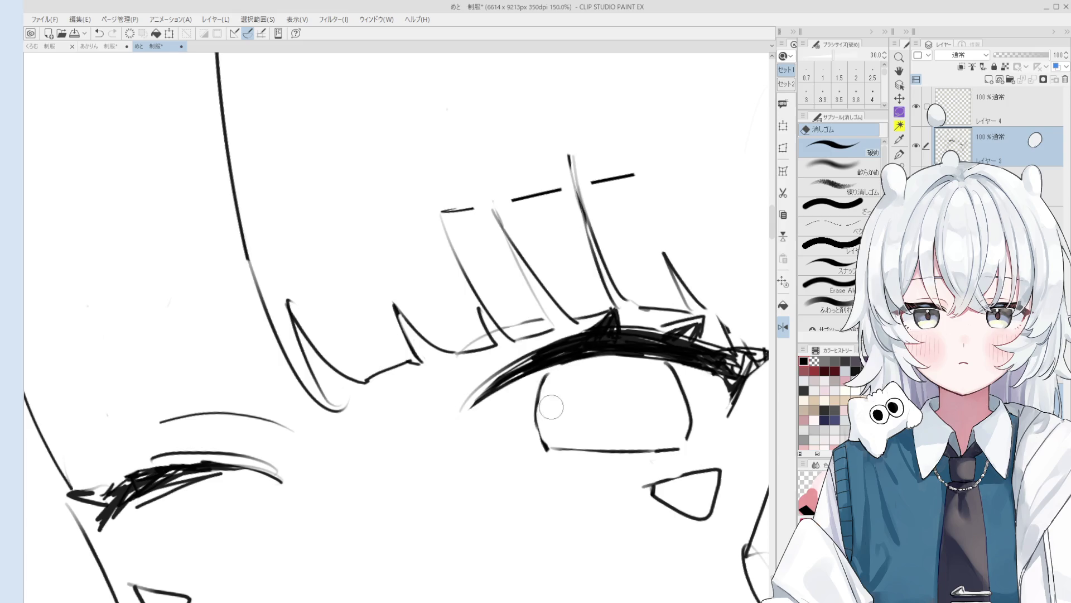
key(p)
scroll(565, 370, down, 1)
key(e)
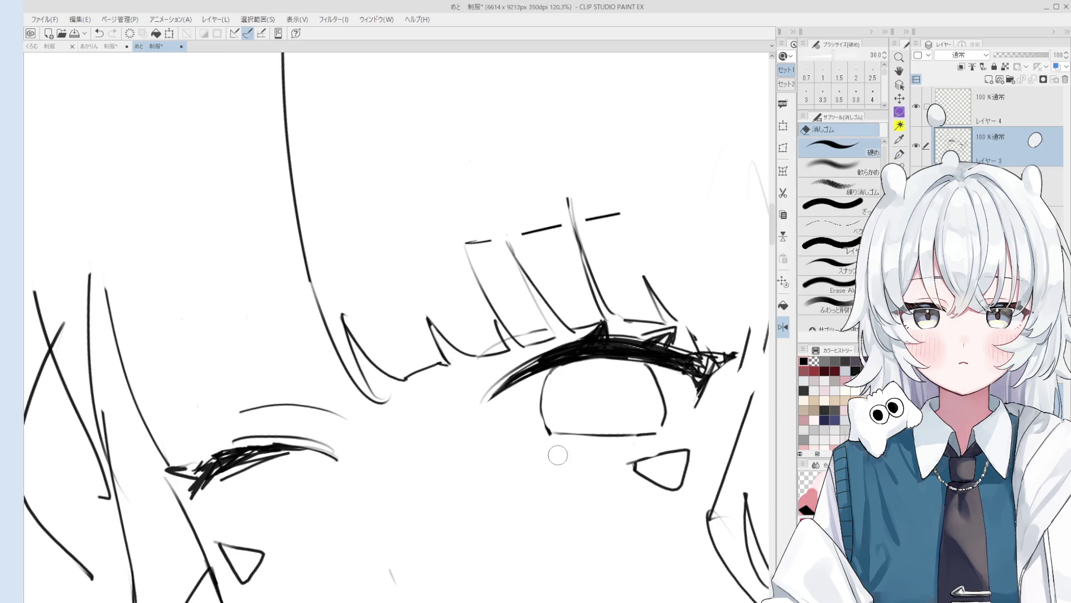
mouse_move(581, 446)
mouse_down()
mouse_move(611, 397)
mouse_move(669, 387)
mouse_up()
key(p)
scroll(696, 458, down, 2)
key(e)
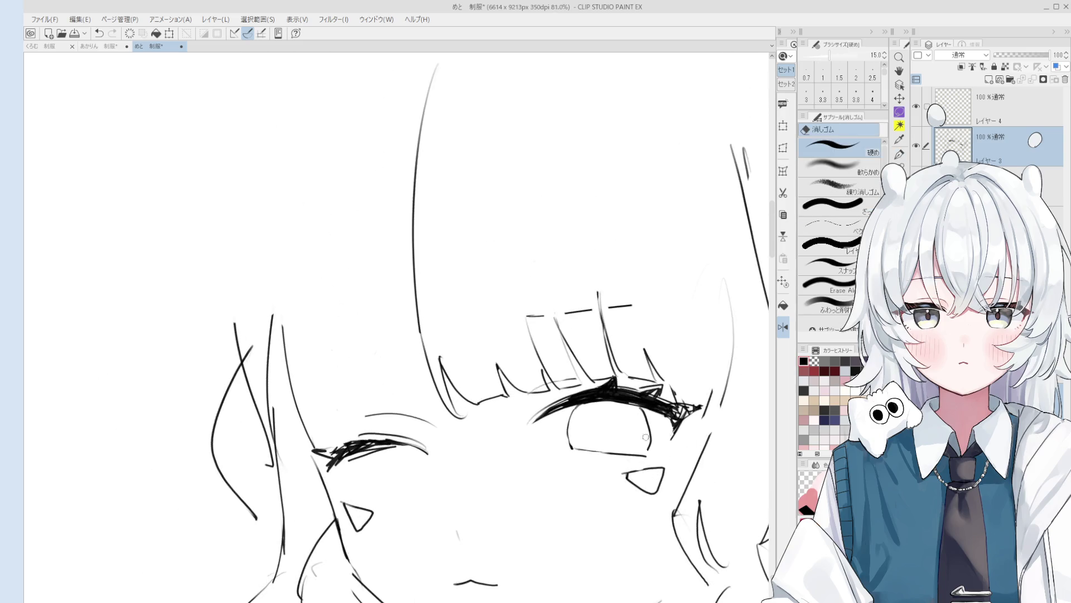
scroll(638, 441, up, 2)
mouse_move(650, 457)
mouse_down()
mouse_move(568, 454)
mouse_move(659, 453)
mouse_up()
Step: Draw a new bottom eyelid line under the eye, erase it, and redraw it
key(p)
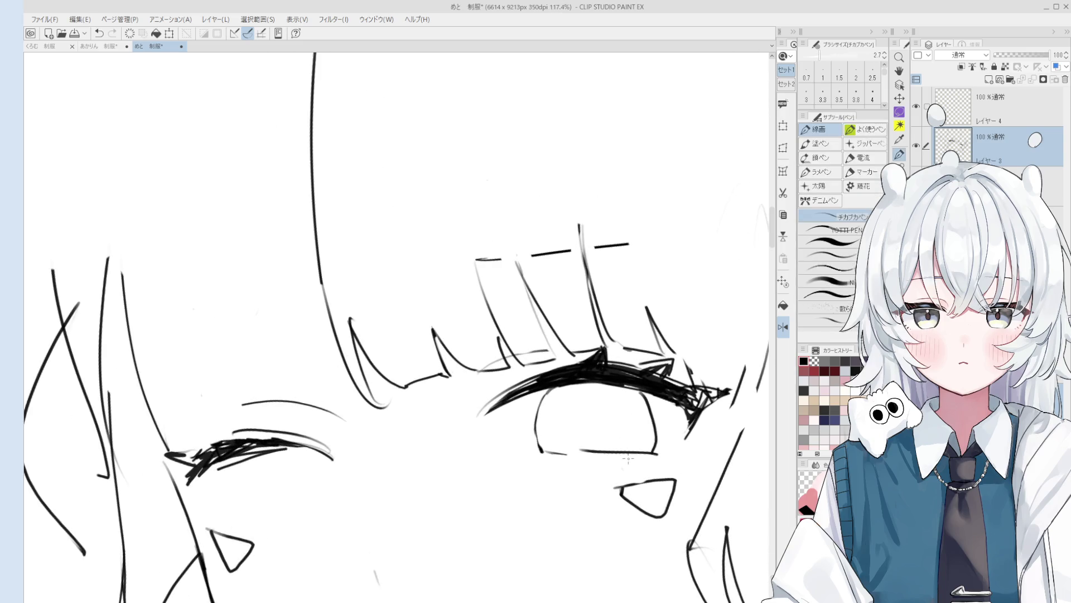
key(minus)
key(minus)
key(e)
mouse_move(666, 320)
mouse_down()
mouse_move(583, 361)
mouse_move(667, 322)
mouse_move(640, 329)
mouse_up()
key(p)
key(asciicircum)
key(asciicircum)
key(e)
drag(633, 386, 667, 361)
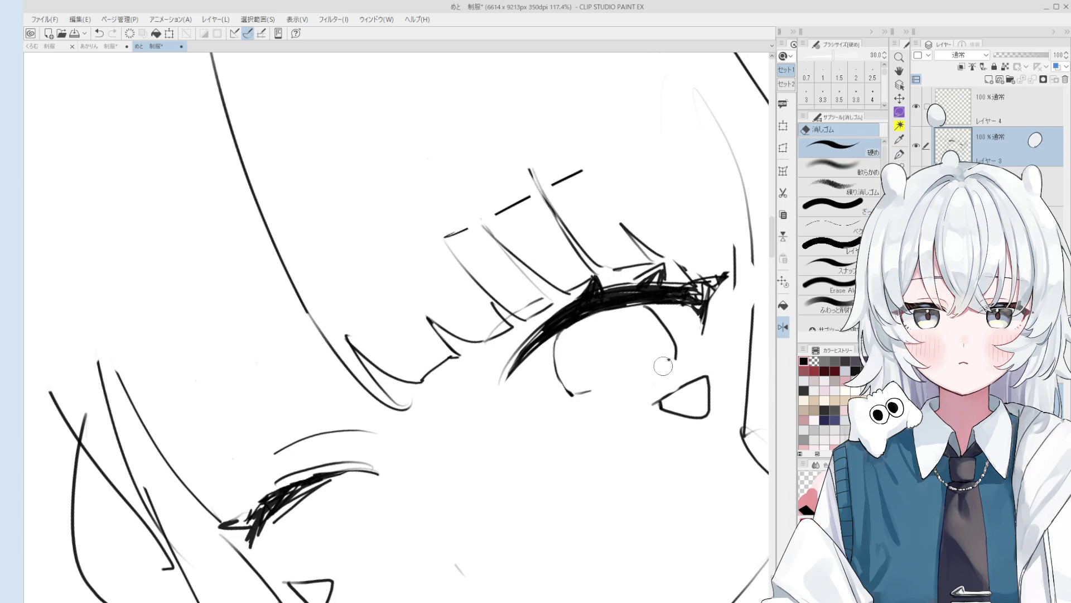
key(p)
drag(594, 390, 664, 366)
key(e)
scroll(651, 387, down, 1)
Step: Redraw the lower eyelid as a thinner stroke, then reset rotation and zoom to 100%
key(h)
key(h)
key(p)
key(e)
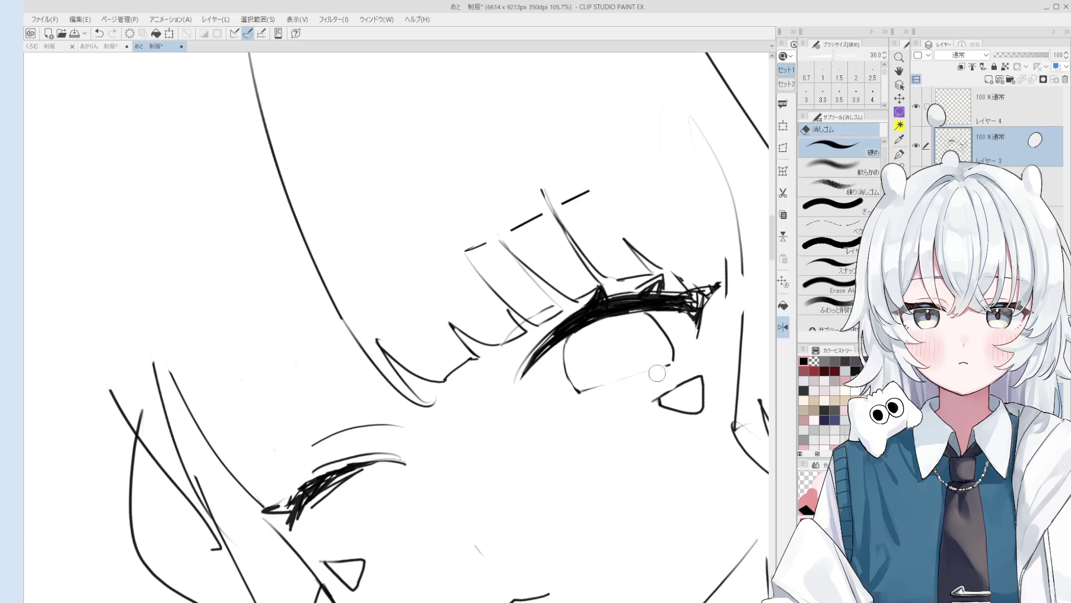
key(p)
drag(587, 391, 649, 377)
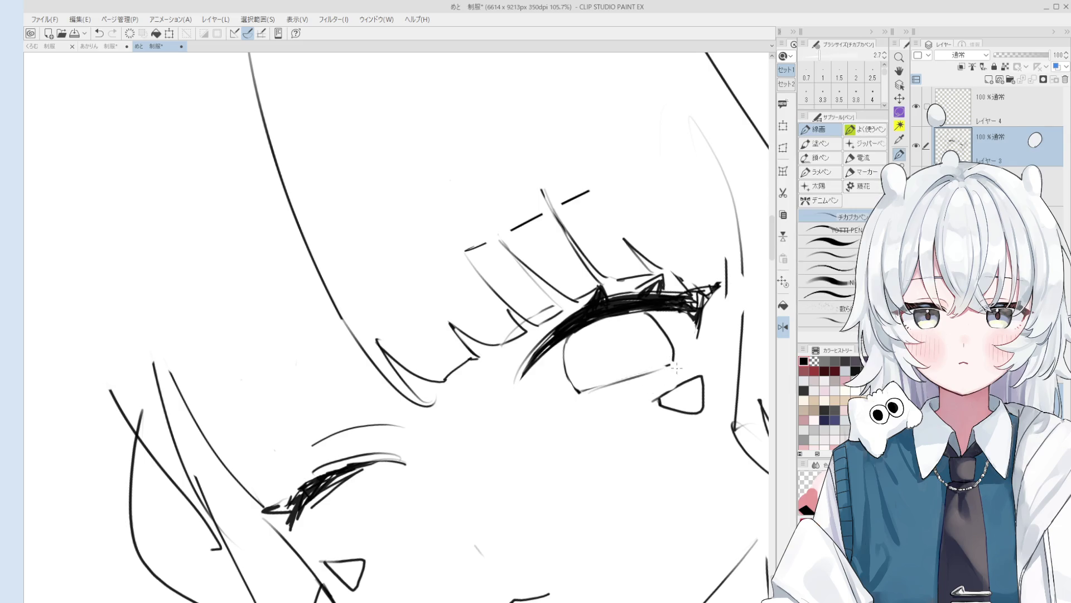
key(ctrl+alt+0)
key(at)
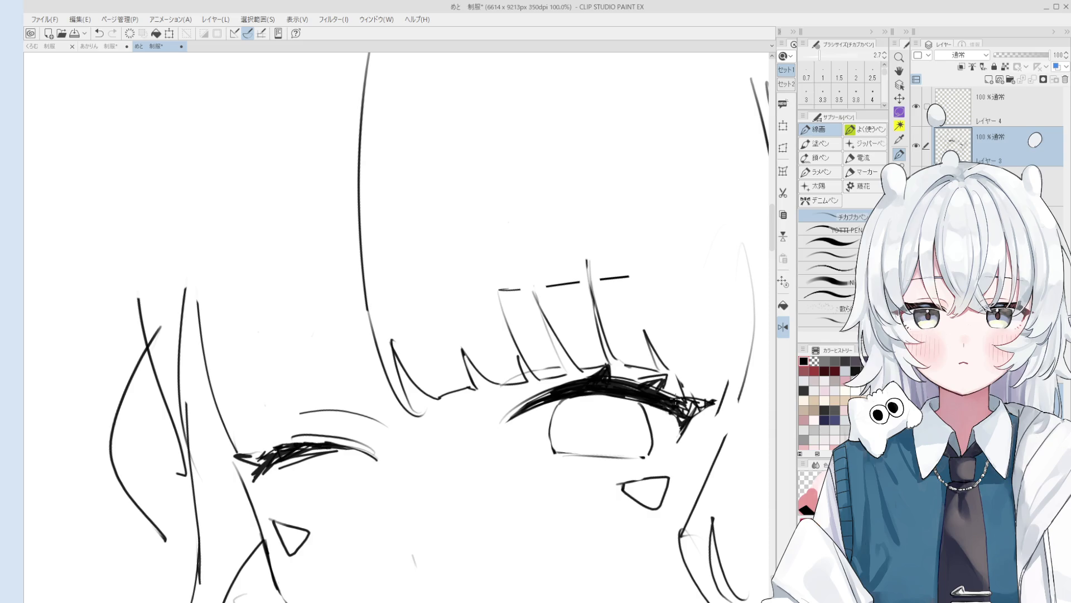
Step: Zoom out to the whole sketch and draw a shoulder line beside the collar
scroll(640, 530, down, 3)
scroll(640, 530, down, 2)
scroll(640, 530, up, 2)
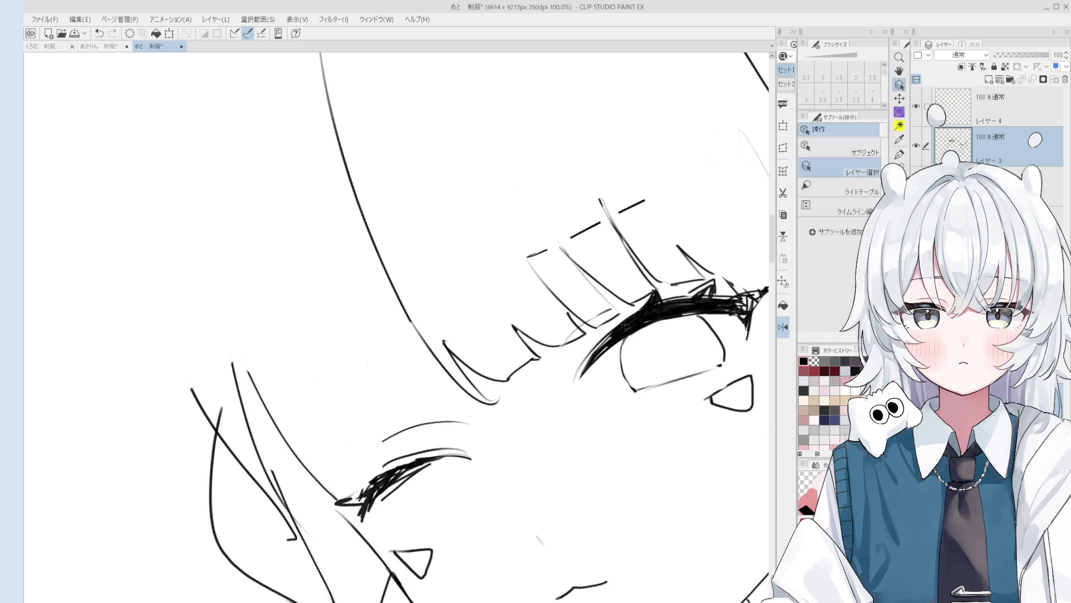
key(e)
key(p)
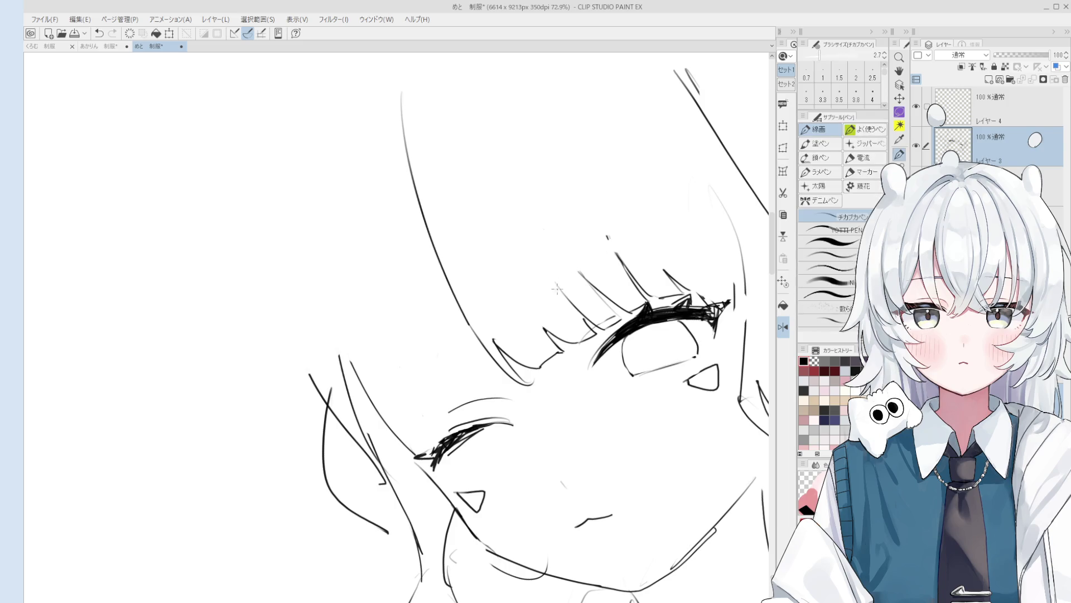
scroll(627, 347, down, 1)
scroll(626, 347, down, 3)
key(h)
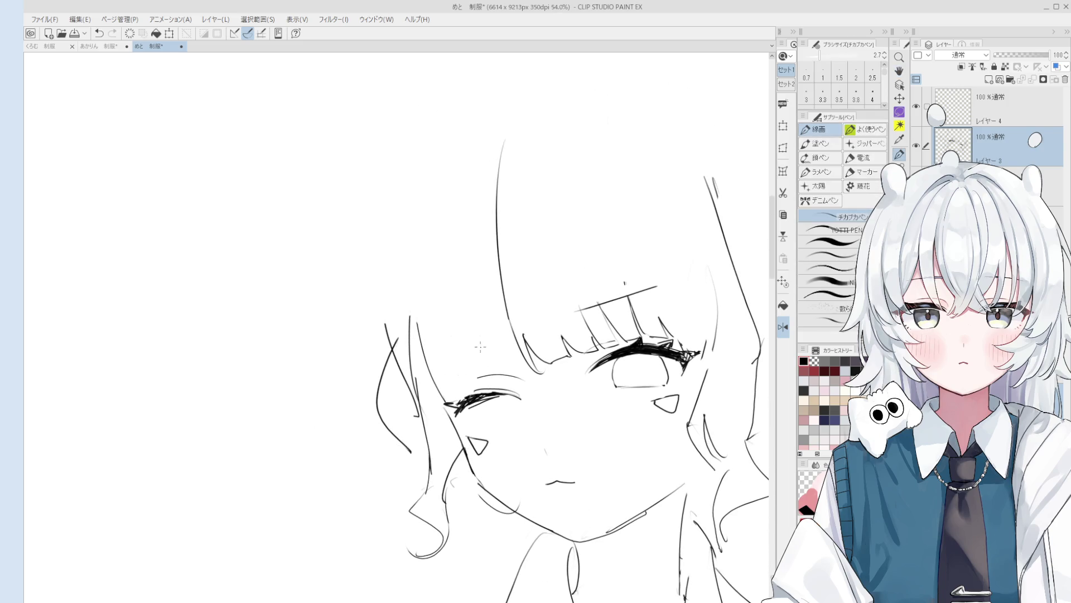
scroll(514, 321, down, 2)
key(e)
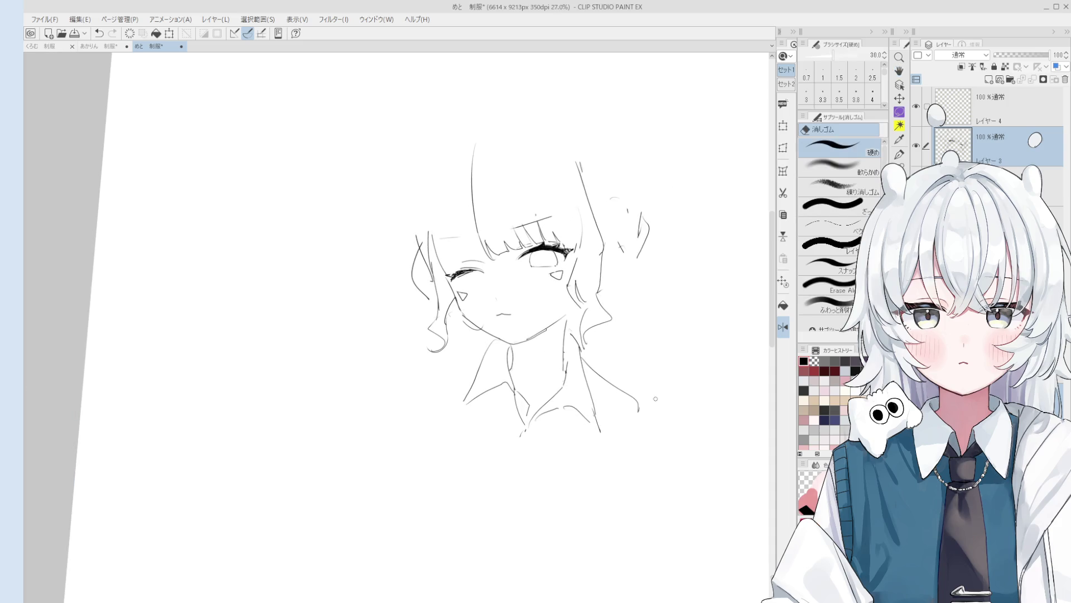
key(p)
drag(586, 363, 673, 427)
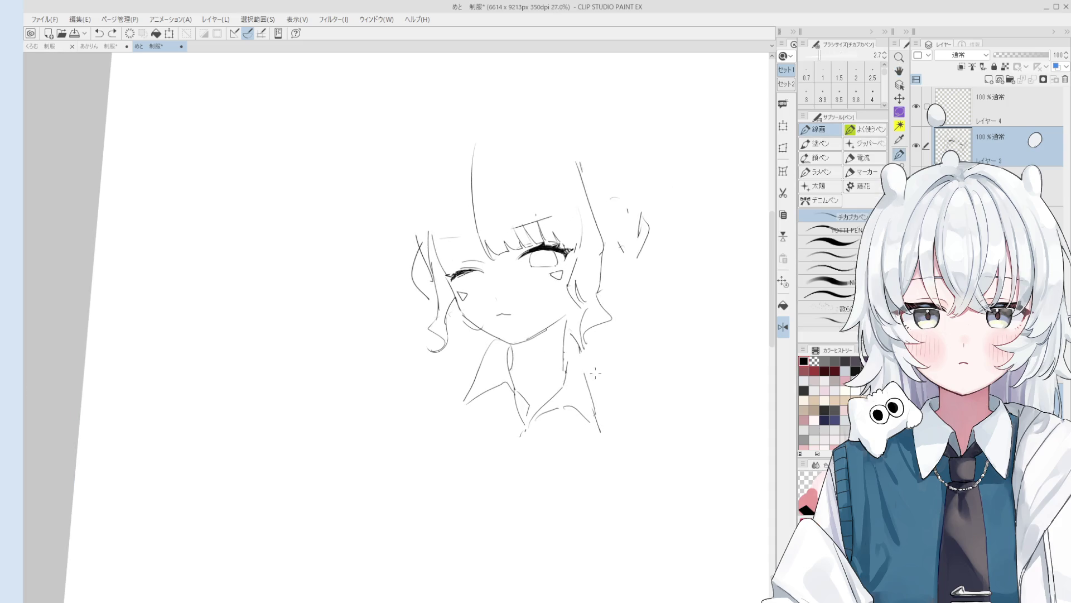
Step: Erase the stray hair strands on the right and nudge the sketch up in view
scroll(627, 297, down, 2)
key(h)
key(e)
drag(622, 237, 578, 198)
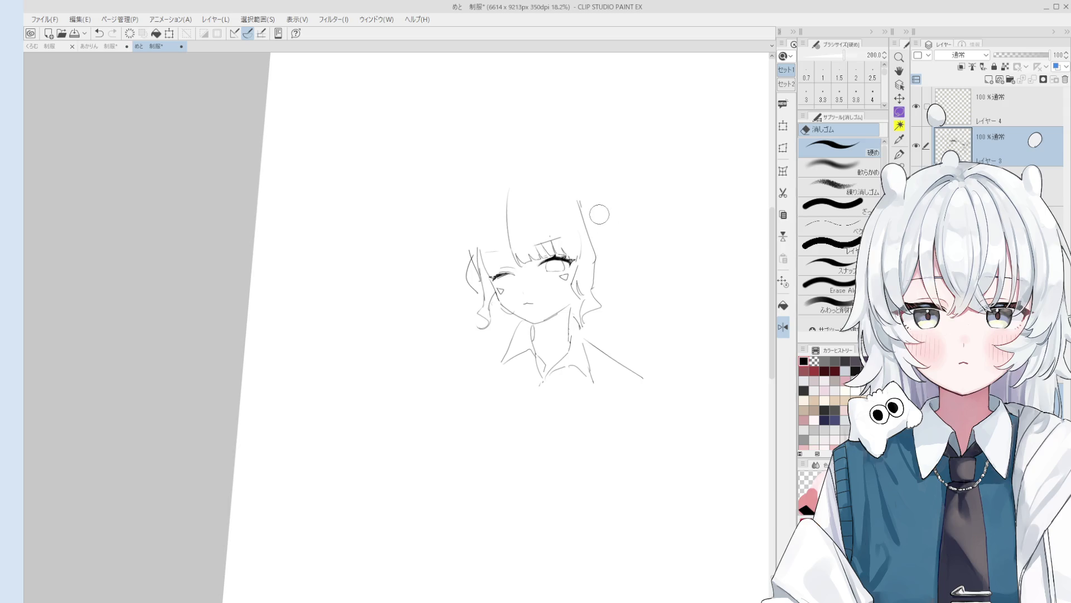
key(p)
key(h)
drag(629, 304, 627, 290)
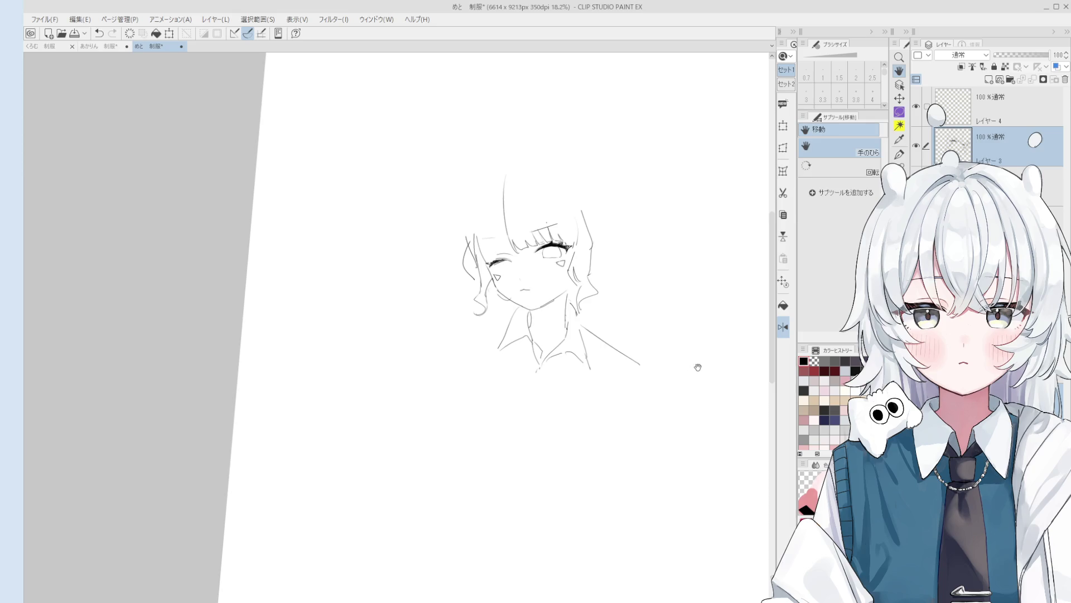
key(p)
scroll(639, 349, up, 2)
key(ctrl+z)
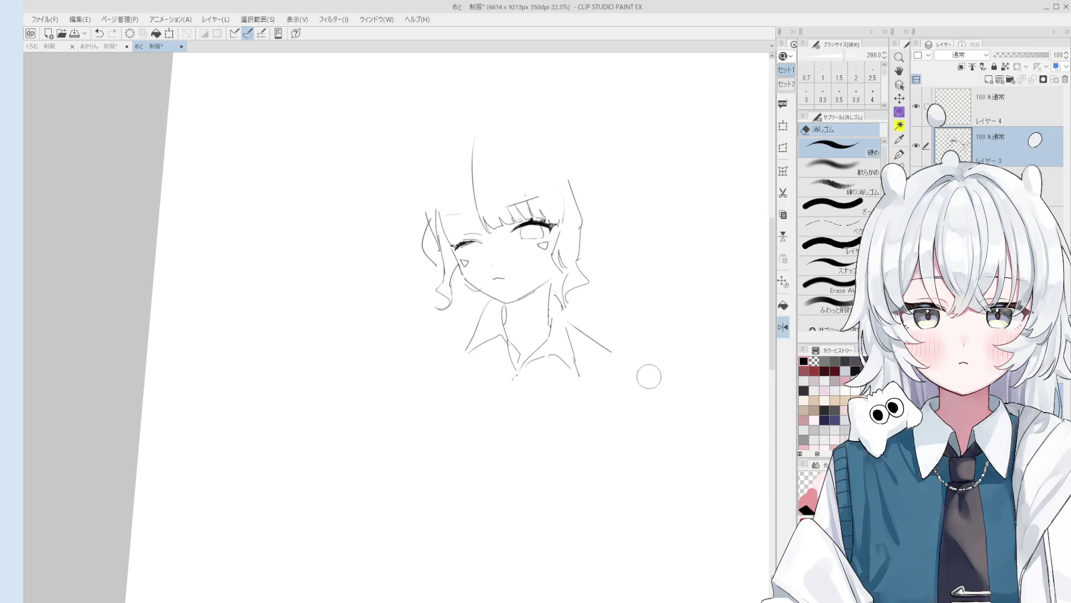
Step: Try several strokes extending the right shoulder line downward, undoing each attempt
drag(604, 349, 609, 384)
key(ctrl+z)
key(ctrl+shift+r)
drag(609, 335, 622, 385)
key(ctrl+z)
drag(611, 336, 648, 445)
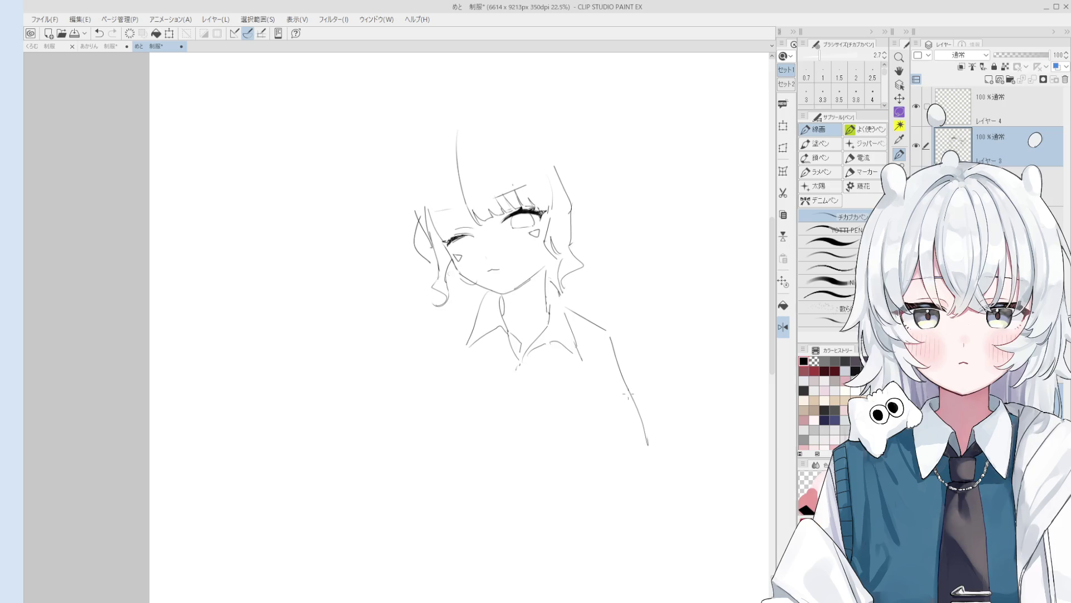
key(ctrl+z)
mouse_move(616, 341)
mouse_down()
mouse_move(673, 463)
mouse_move(679, 435)
mouse_move(634, 491)
mouse_up()
key(ctrl+z)
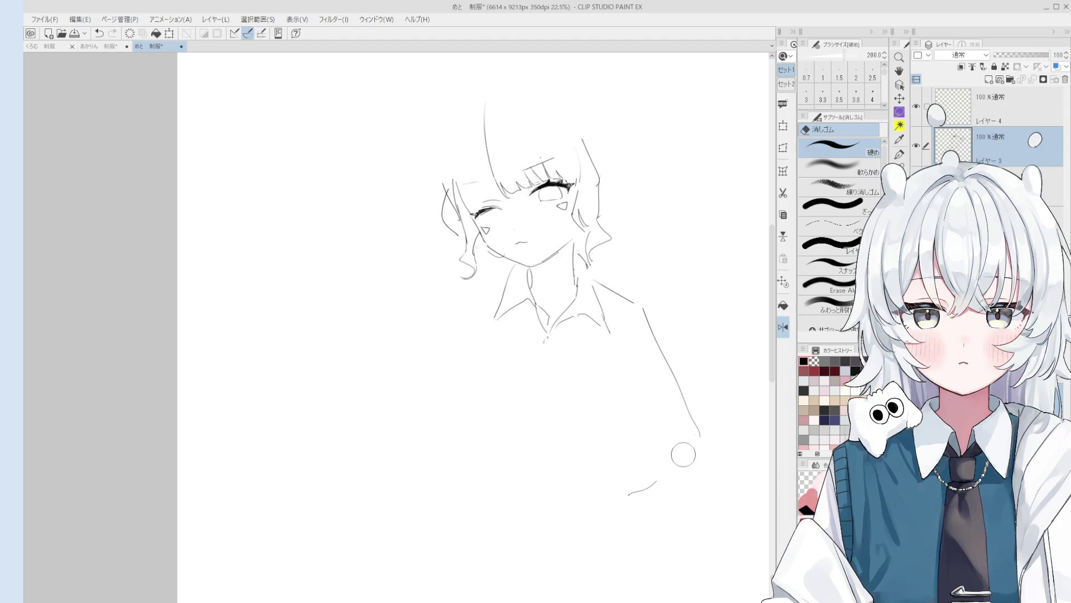
Step: Draw the arm line running down-left from the right shoulder and clean it with the eraser
drag(698, 439, 617, 499)
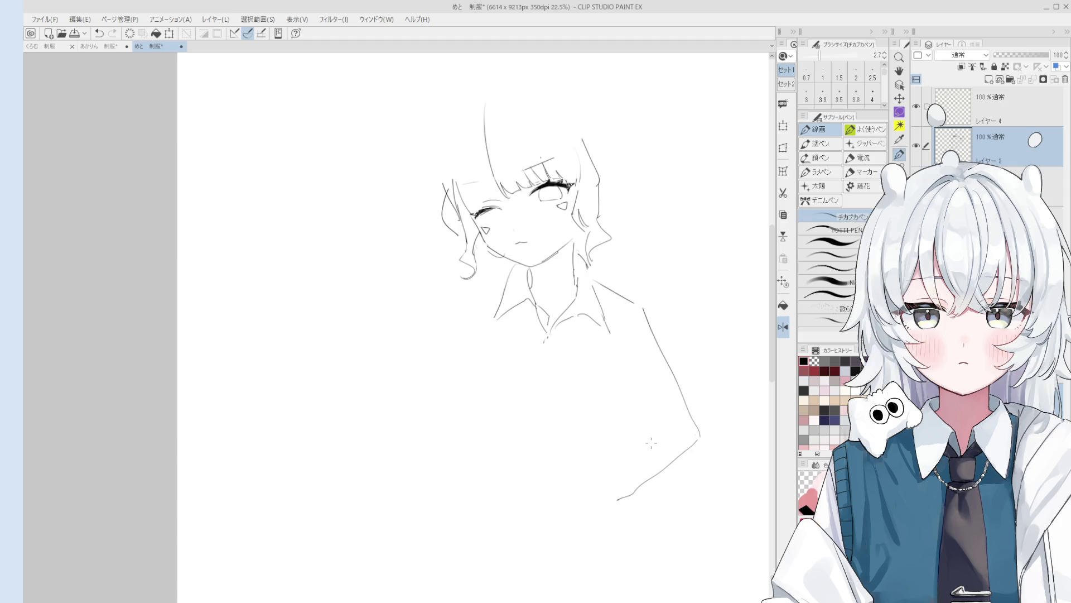
scroll(752, 397, up, 1)
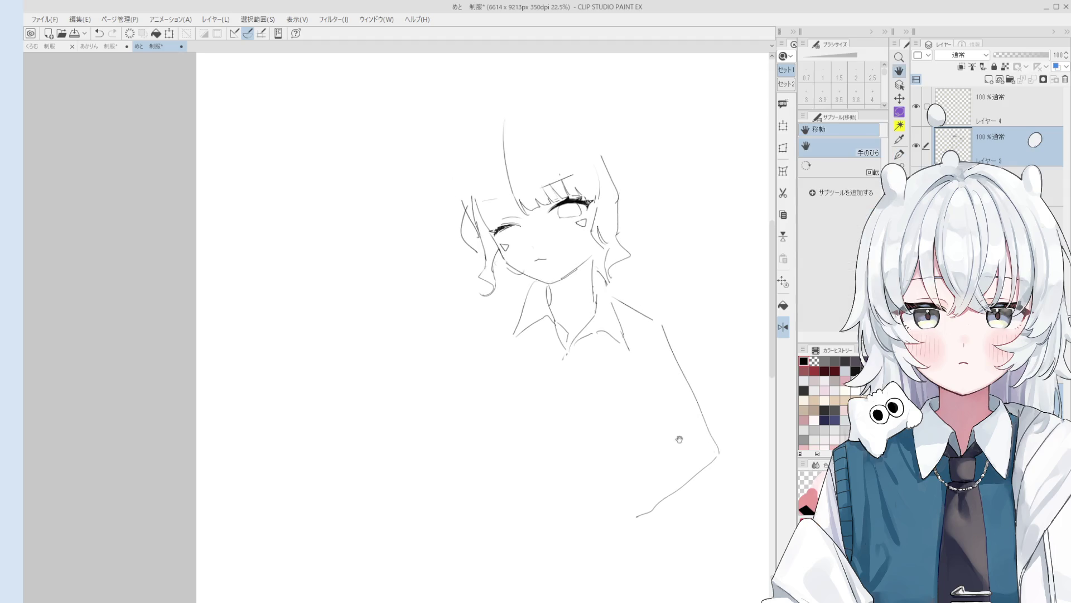
scroll(751, 396, up, 1)
mouse_move(659, 313)
mouse_down()
mouse_move(625, 418)
mouse_move(668, 463)
mouse_move(662, 451)
mouse_move(660, 466)
mouse_move(622, 494)
mouse_up()
scroll(677, 419, down, 1)
key(e)
key(p)
key(e)
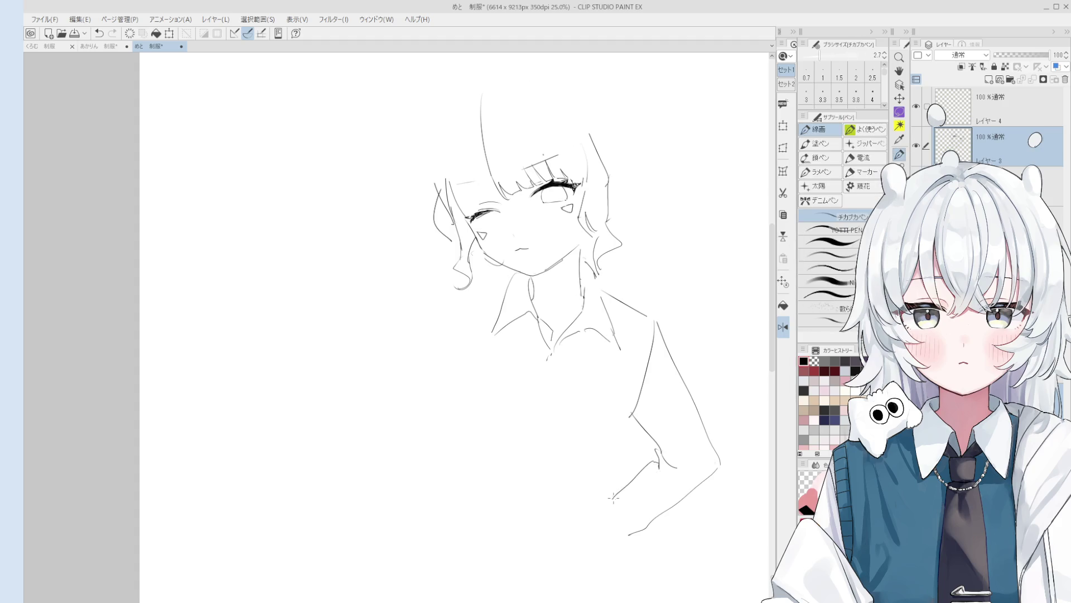
scroll(642, 480, down, 1)
drag(654, 458, 662, 447)
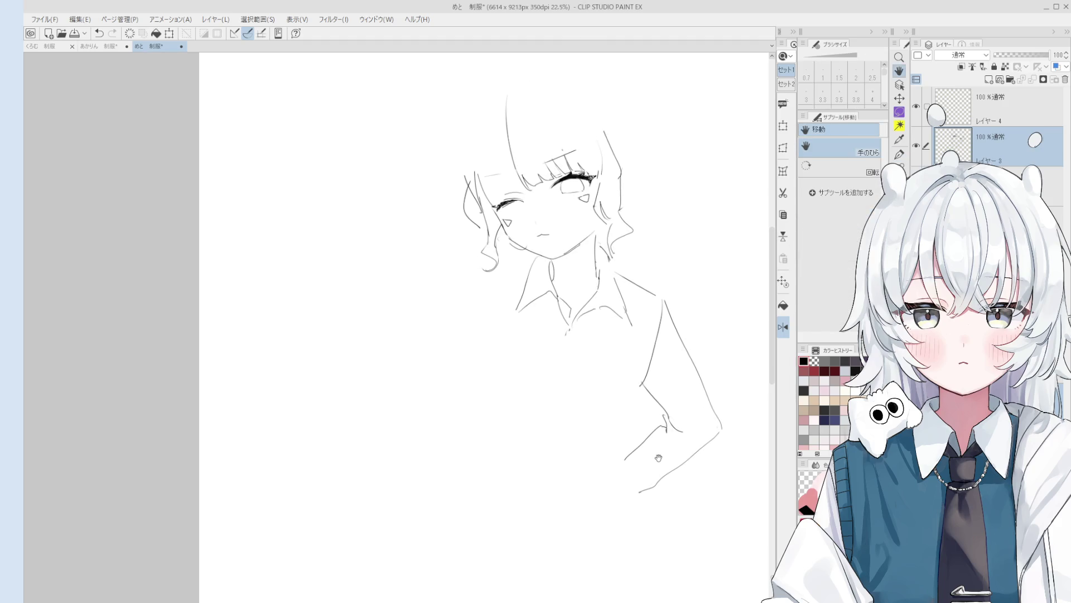
key(p)
Step: Draw the forearm line down-left from the elbow, redrawing it longer
drag(640, 383, 621, 436)
key(ctrl+z)
drag(640, 396, 615, 454)
drag(542, 310, 551, 324)
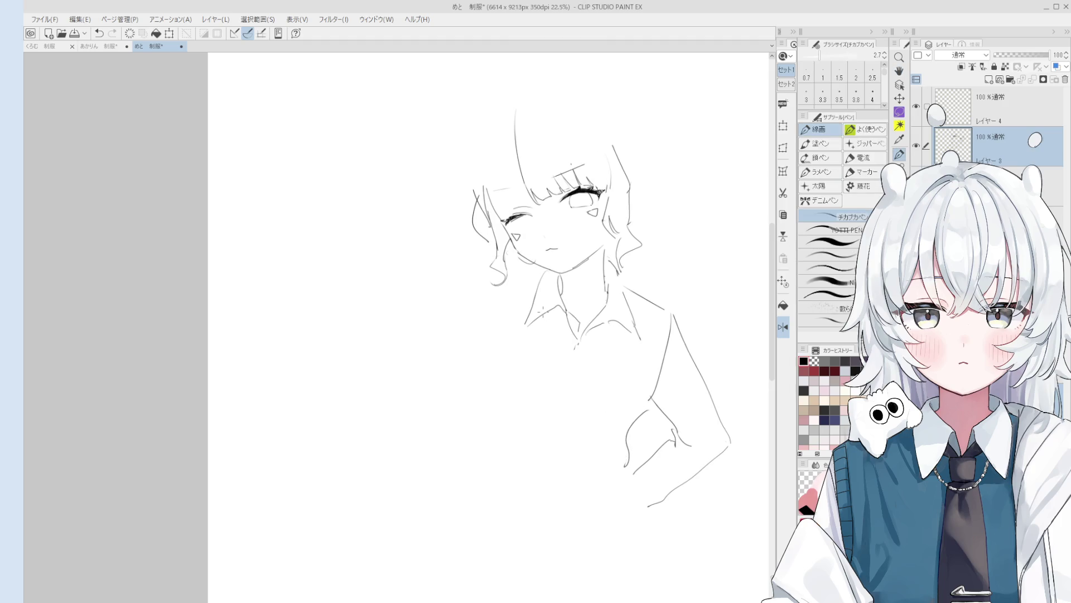
Step: Add a curve running down-left from the bottom hair curl after two undone attempts
drag(533, 279, 472, 282)
key(ctrl+z)
mouse_move(536, 276)
mouse_down()
mouse_move(474, 282)
mouse_move(455, 313)
mouse_up()
key(ctrl+z)
drag(489, 276, 457, 309)
Step: Draw the upper arm line running down-left from the cheek
scroll(635, 397, up, 1)
drag(482, 346, 548, 411)
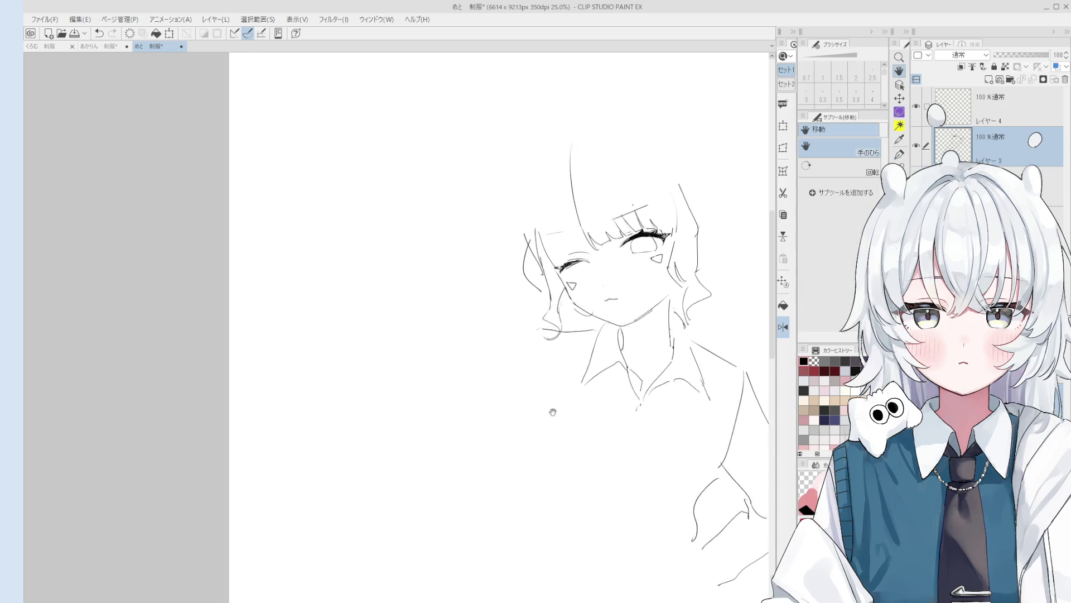
drag(584, 450, 553, 363)
key(p)
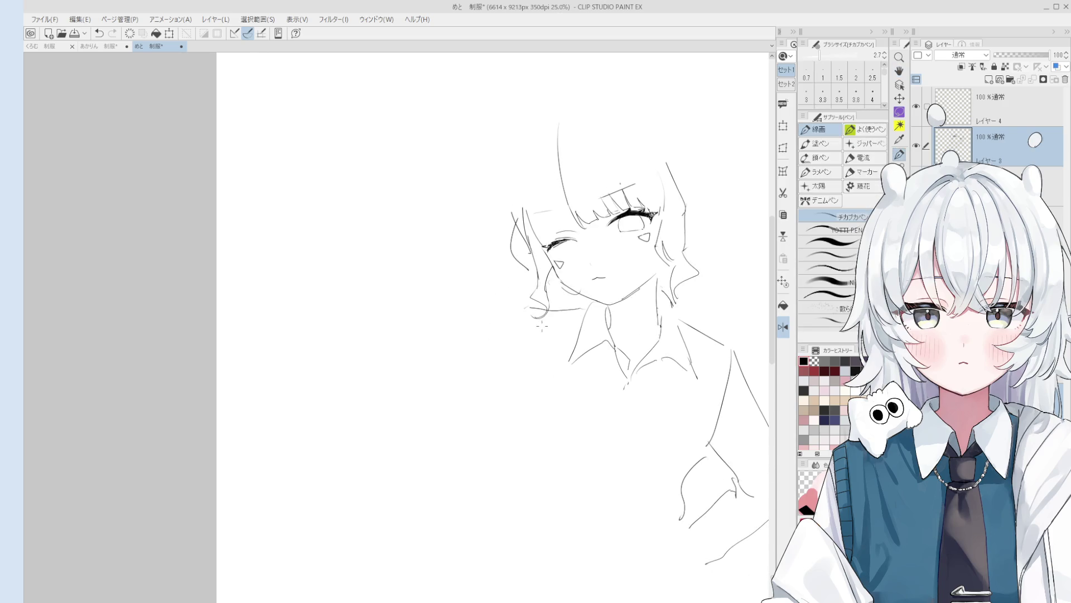
drag(534, 309, 456, 423)
key(e)
key(p)
Step: Erase the old lower arm stroke and redraw the upper arm from cheek to elbow
key(e)
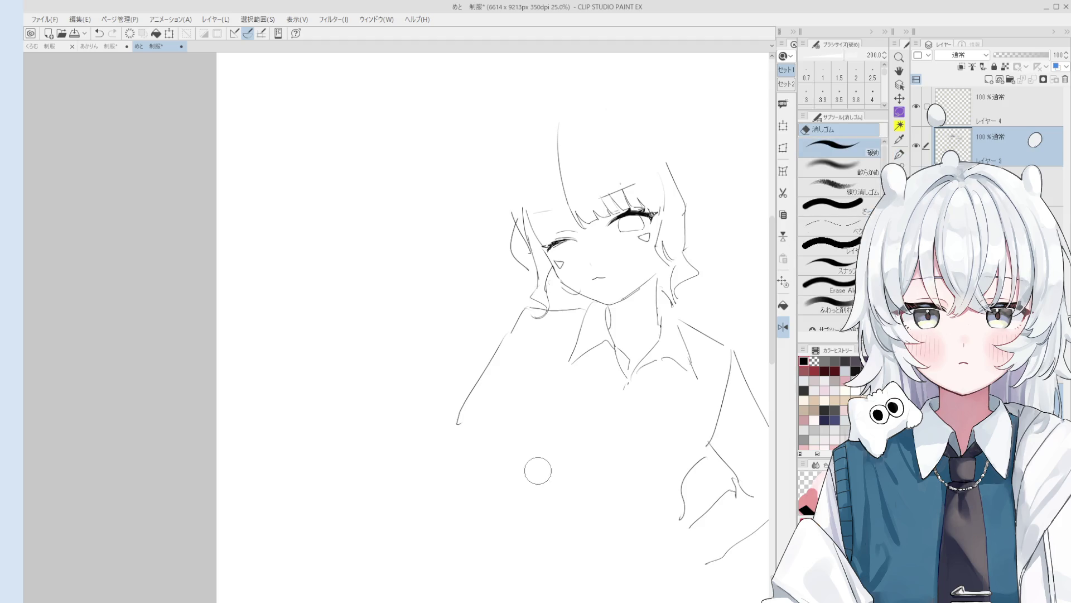
scroll(514, 405, up, 1)
mouse_move(511, 371)
mouse_down()
mouse_move(467, 390)
mouse_move(455, 413)
mouse_up()
key(p)
drag(508, 322, 451, 399)
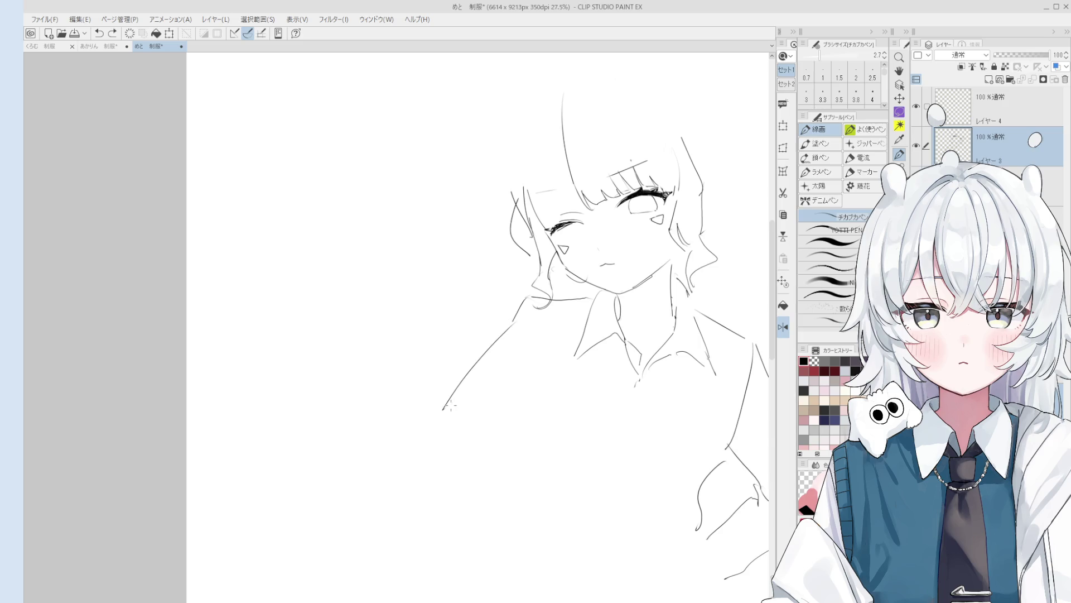
scroll(509, 333, down, 1)
scroll(509, 334, down, 2)
Step: Shape the rounded elbow, erasing the stray lower-left curve and extending the lower-left body line
mouse_move(469, 367)
mouse_down()
mouse_move(474, 403)
mouse_move(507, 401)
mouse_up()
key(ctrl+z)
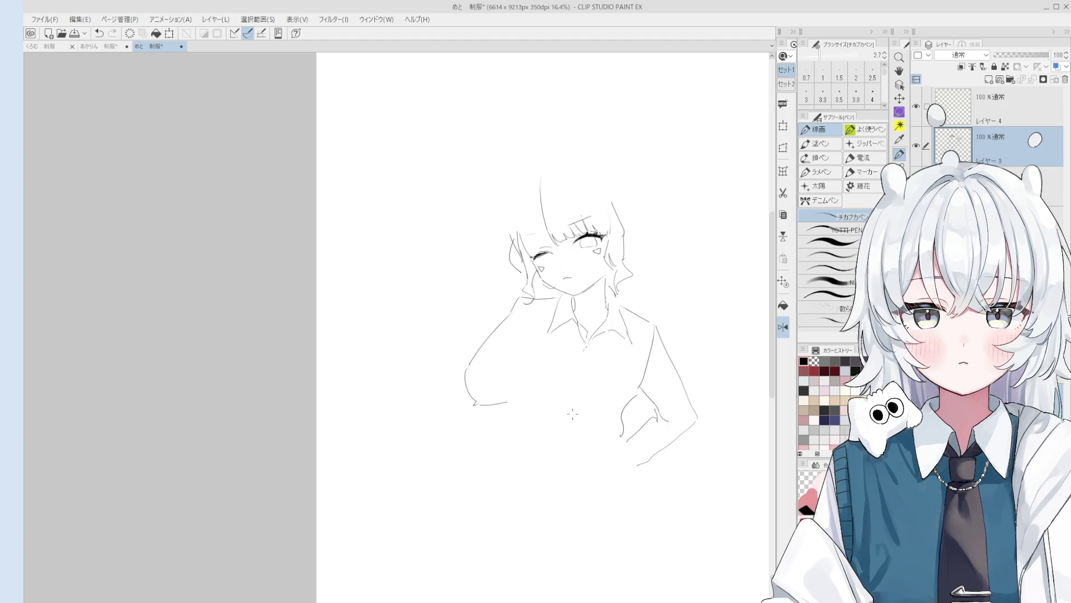
key(e)
mouse_move(505, 403)
mouse_down()
mouse_move(469, 375)
mouse_move(469, 402)
mouse_up()
scroll(471, 402, up, 1)
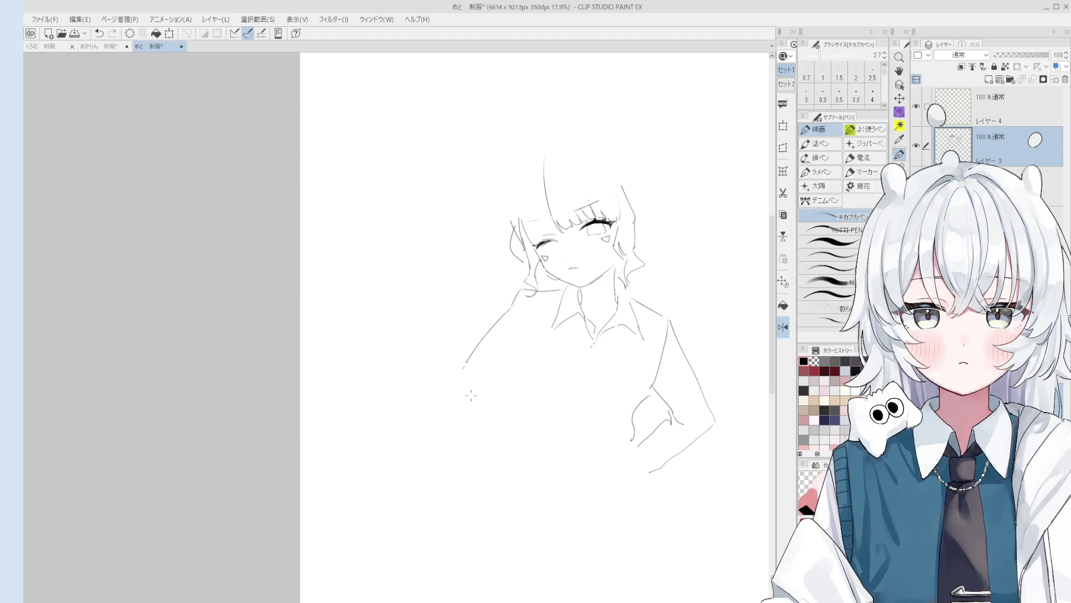
mouse_move(465, 394)
mouse_down()
mouse_move(470, 407)
mouse_move(503, 398)
mouse_up()
scroll(539, 472, down, 1)
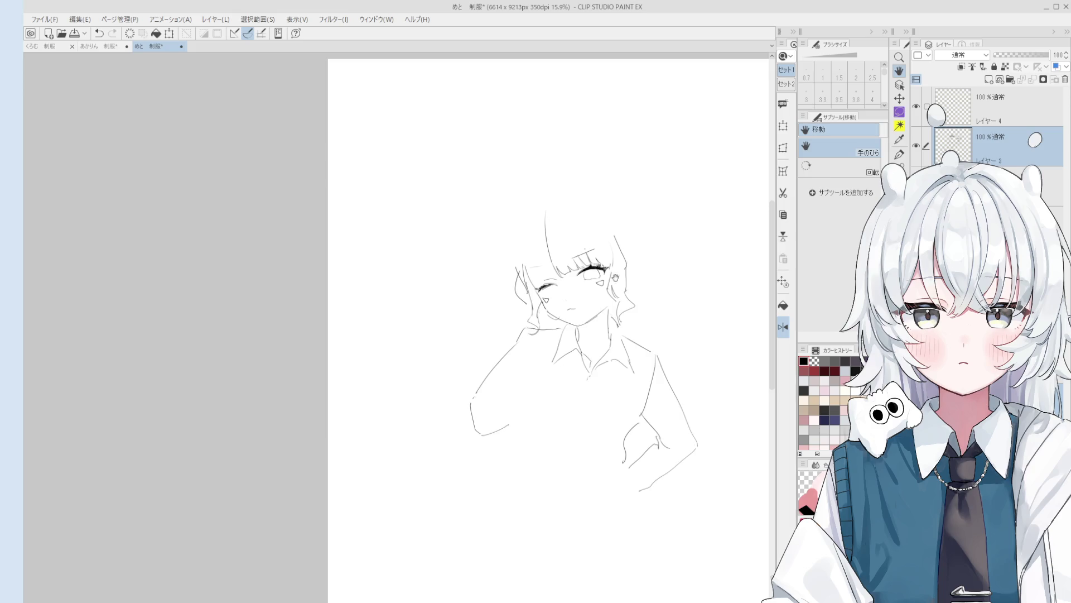
scroll(628, 277, up, 3)
drag(624, 271, 575, 384)
key(e)
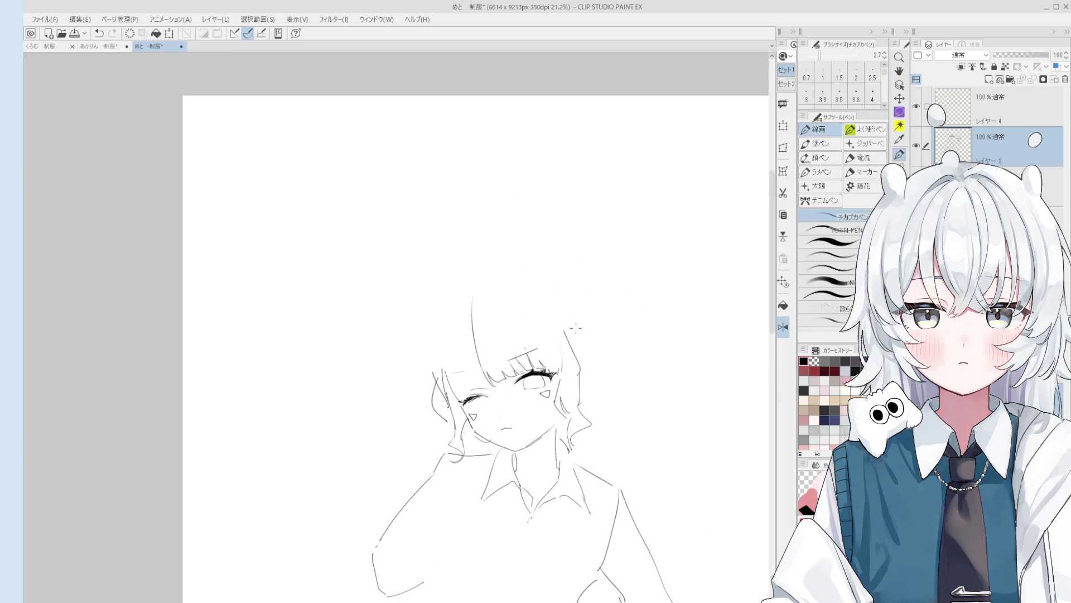
Step: Redraw the curve on the right side of the hair after one undone attempt
key(h)
drag(583, 373, 589, 327)
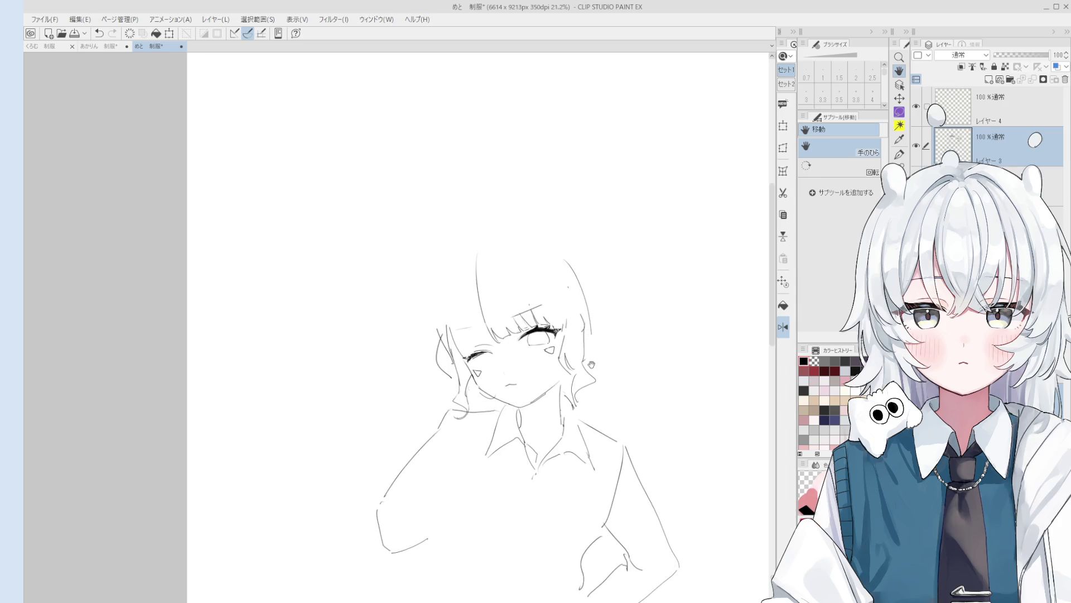
drag(590, 378, 602, 421)
key(e)
scroll(575, 335, up, 1)
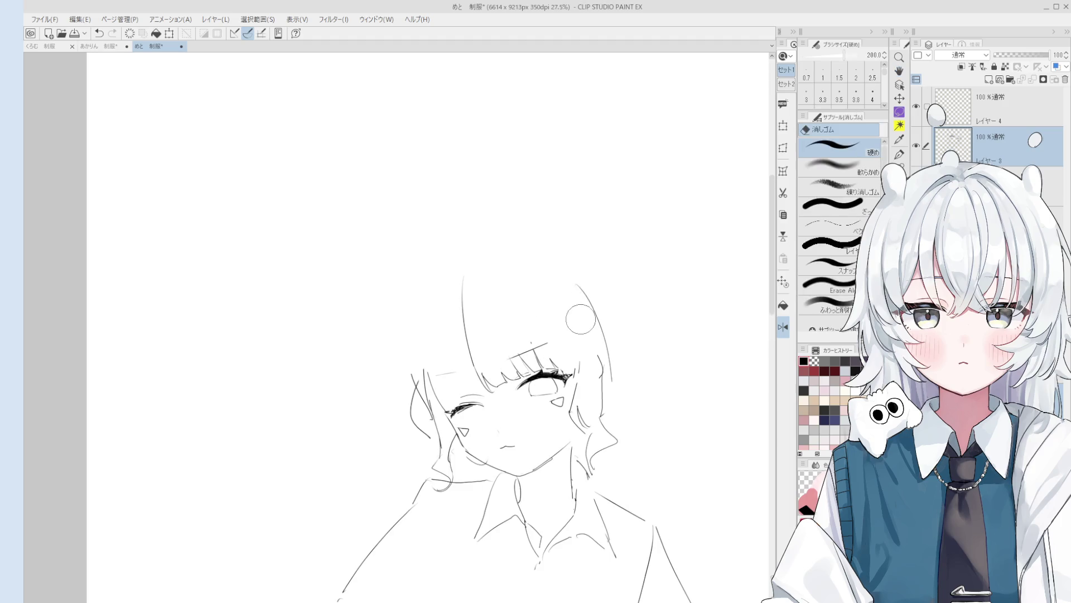
scroll(574, 336, down, 2)
scroll(597, 352, up, 1)
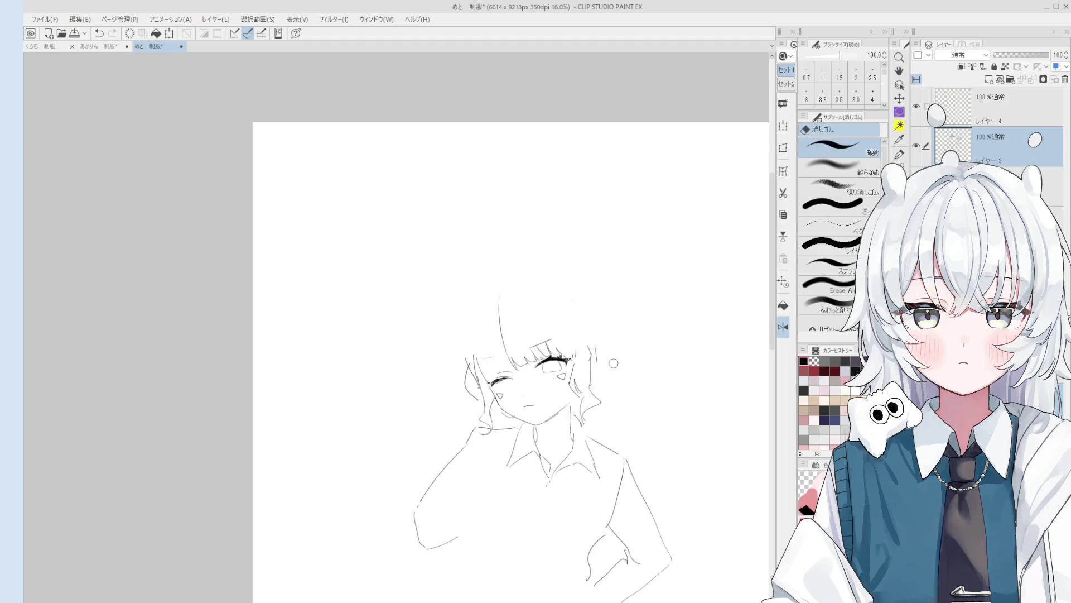
key(p)
key(e)
key(p)
drag(573, 294, 601, 363)
key(ctrl+z)
drag(574, 285, 605, 347)
Step: Circle the winking eye with the freehand lasso selection
key(e)
scroll(581, 369, up, 2)
scroll(581, 369, up, 2)
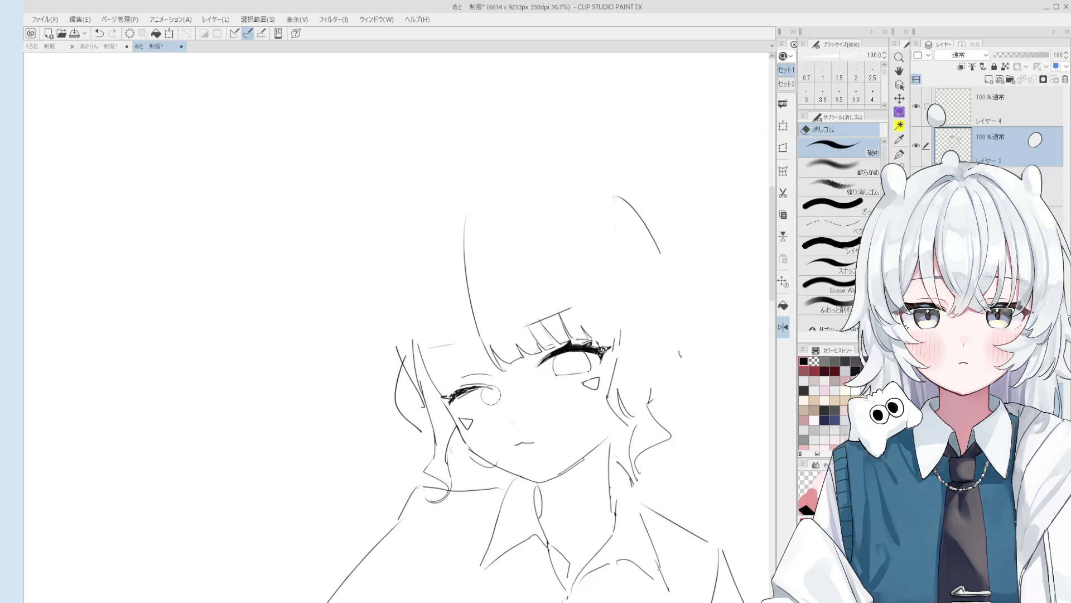
key(m)
drag(482, 403, 500, 401)
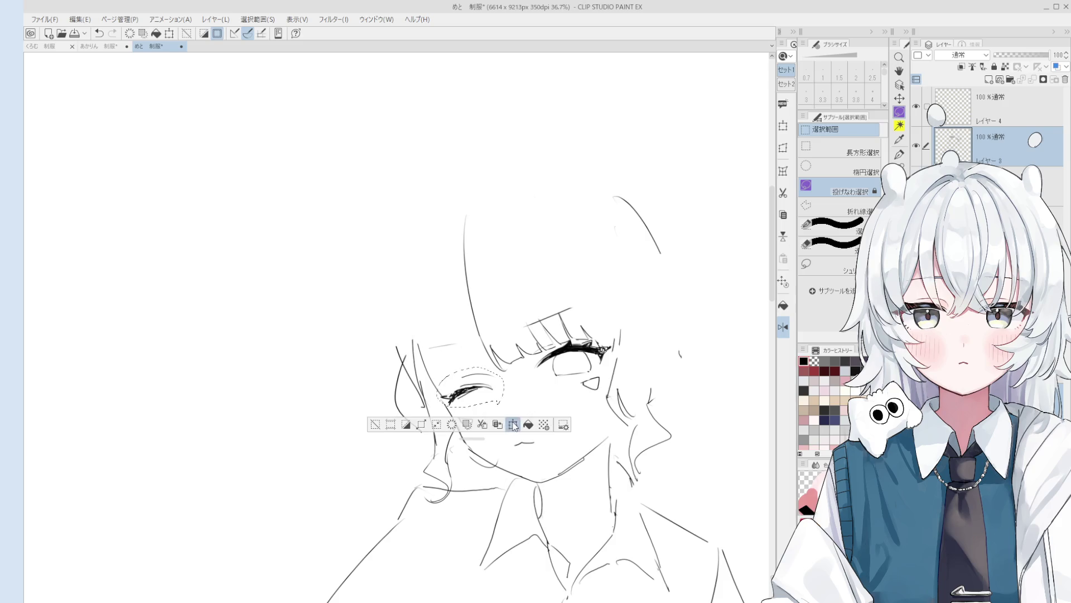
Step: Resize and reposition the selected winking eye, confirm it, and deselect
click(513, 426)
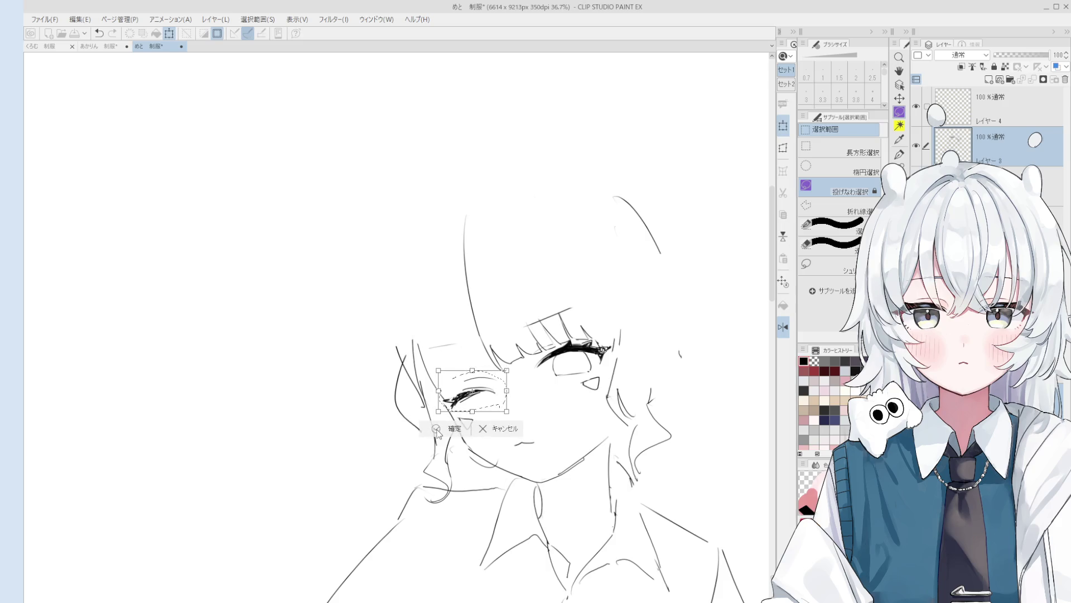
click(437, 428)
key(ctrl+d)
key(h)
drag(559, 470, 547, 417)
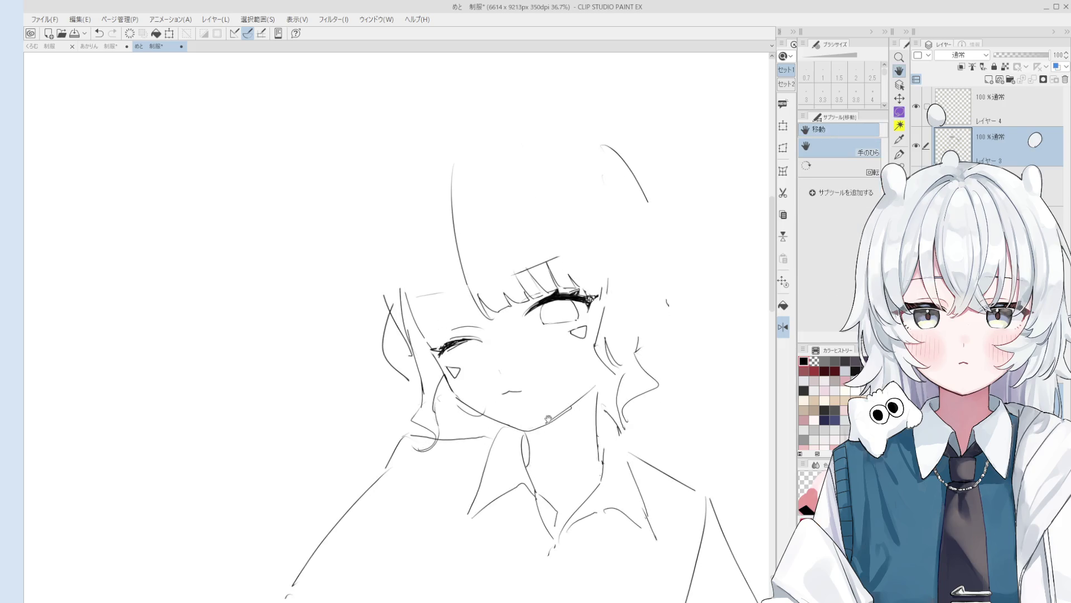
scroll(573, 392, down, 2)
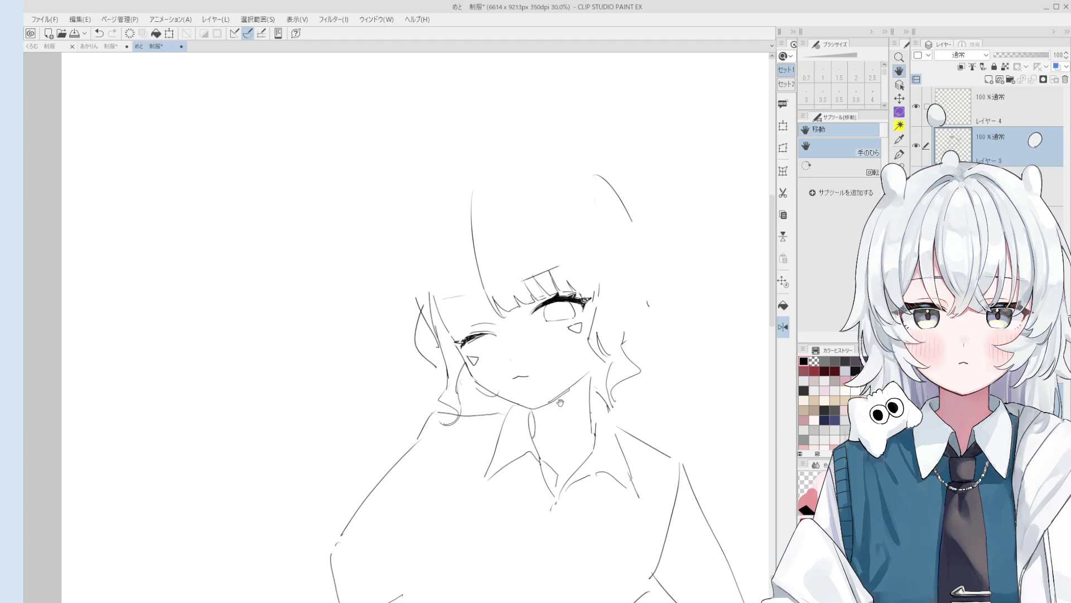
scroll(560, 403, down, 1)
drag(555, 410, 530, 355)
Step: Hatch light blush strokes on the right cheek and the left cheek
key(o)
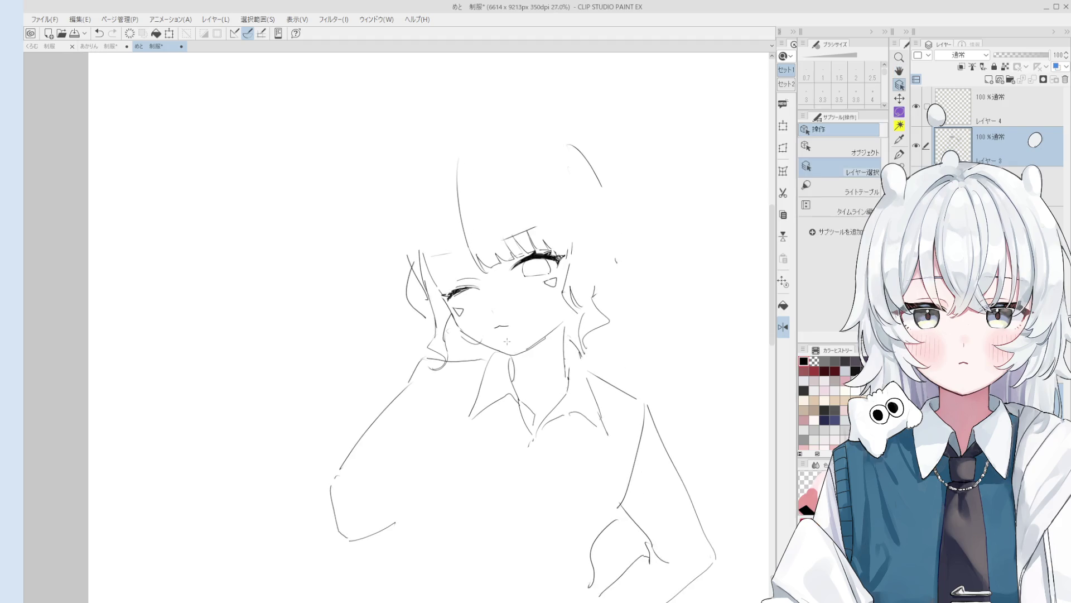
key(p)
scroll(523, 290, up, 3)
scroll(522, 288, up, 2)
mouse_move(530, 269)
mouse_down()
mouse_move(528, 308)
mouse_move(537, 305)
mouse_up()
drag(544, 277, 549, 304)
key(period)
drag(413, 309, 414, 341)
mouse_move(431, 302)
mouse_down()
mouse_move(427, 331)
mouse_move(455, 335)
mouse_move(505, 300)
mouse_up()
scroll(429, 324, down, 4)
key(h)
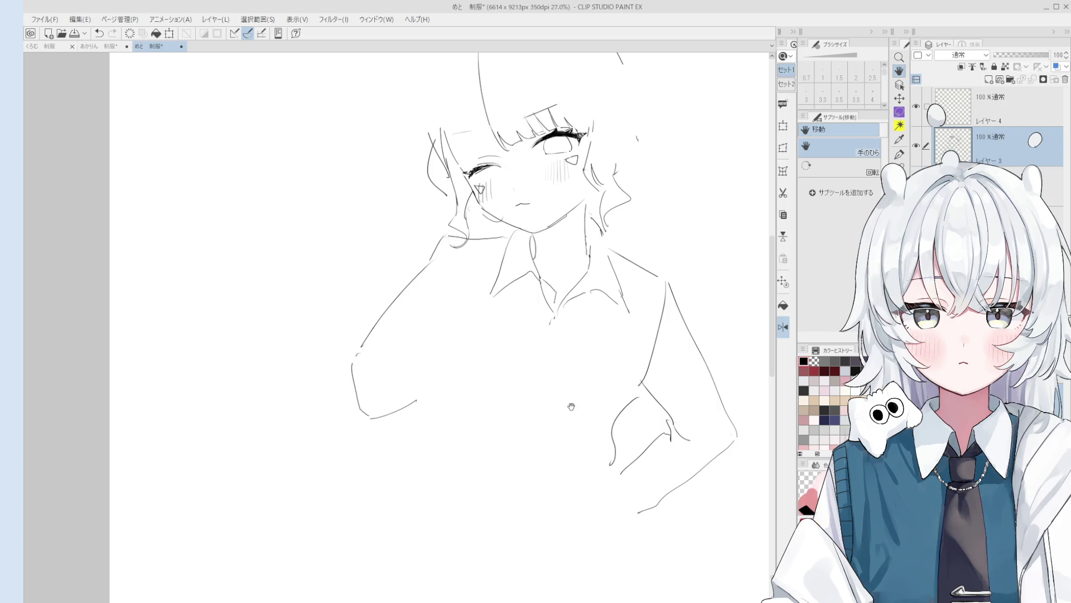
Step: Erase parts of the lower-left arm stroke and redraw the arm lines further right
drag(569, 401, 579, 410)
key(e)
drag(394, 376, 431, 400)
key(p)
drag(362, 381, 371, 420)
scroll(366, 390, down, 1)
key(ctrl+z)
scroll(364, 377, down, 1)
mouse_move(373, 353)
mouse_down()
mouse_move(438, 398)
mouse_move(430, 354)
mouse_up()
key(e)
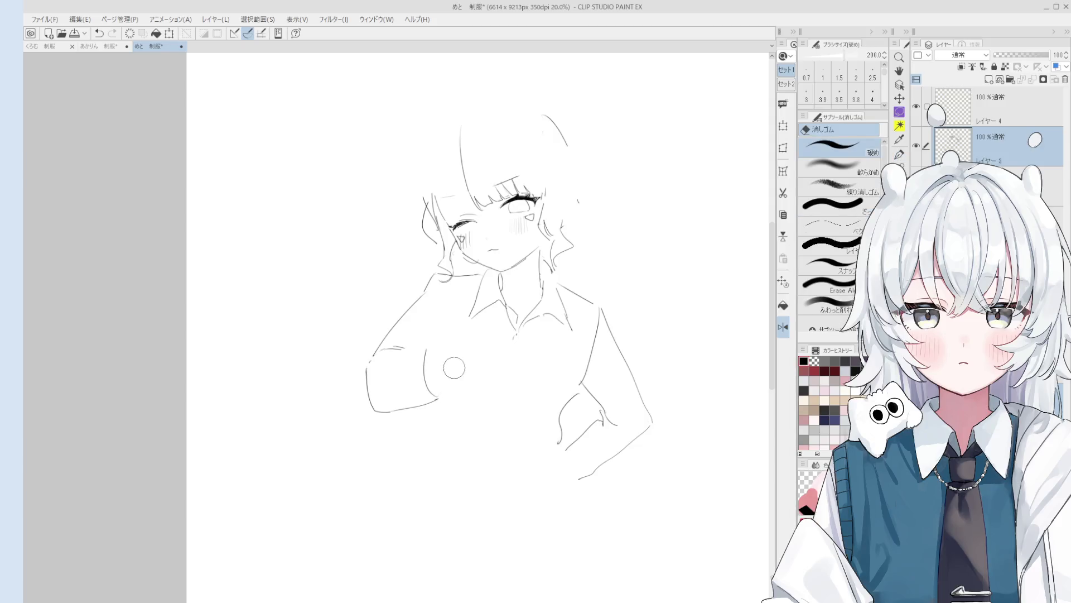
key(p)
mouse_move(426, 390)
mouse_down()
mouse_move(427, 349)
mouse_move(439, 391)
mouse_up()
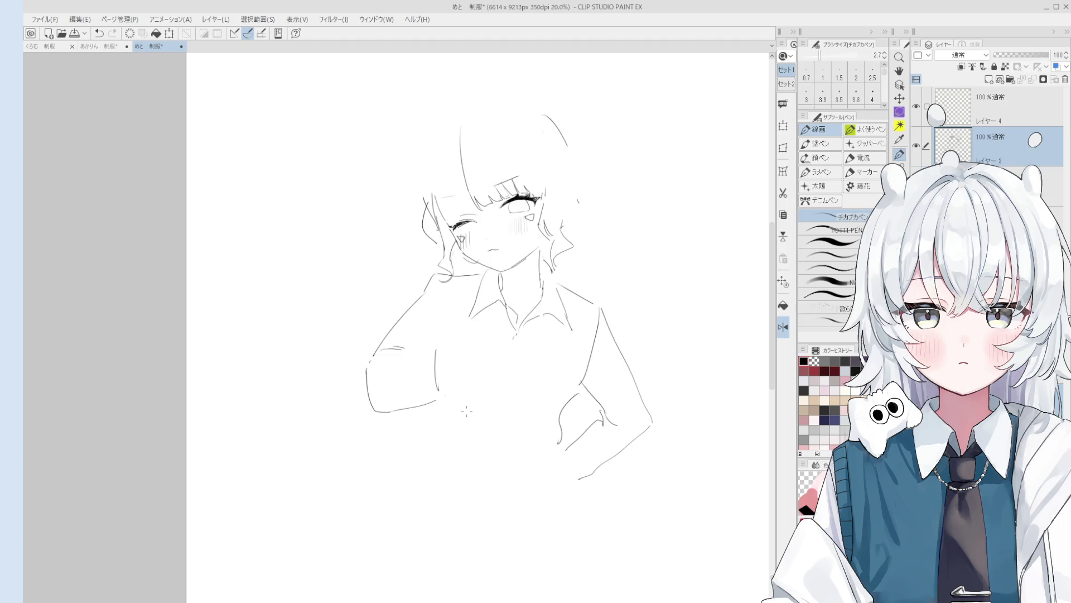
Step: Redraw the short stroke on the lower arm
scroll(468, 407, up, 1)
scroll(468, 406, up, 1)
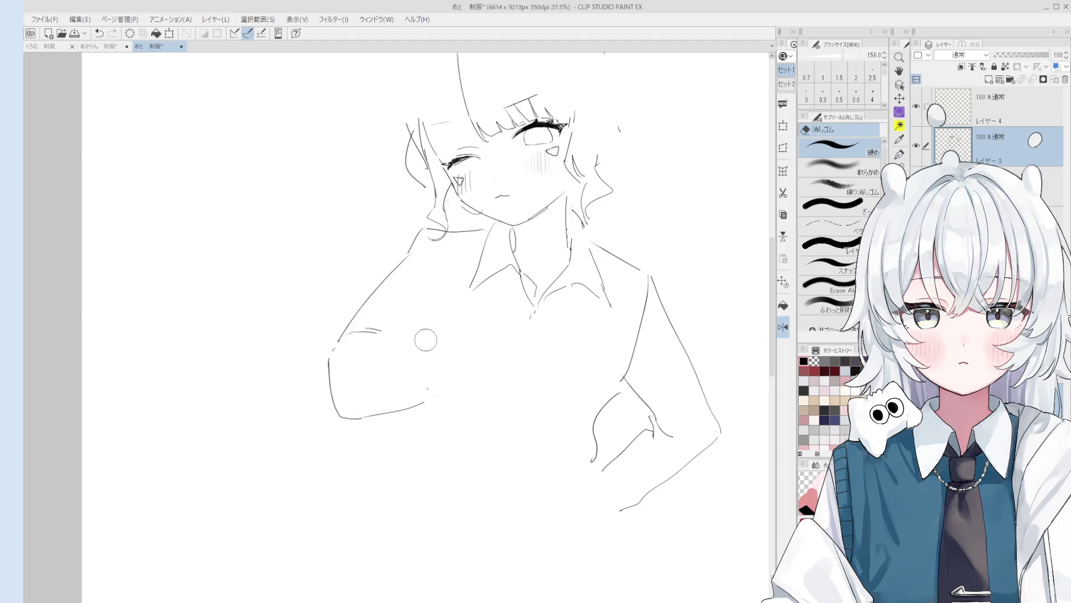
drag(424, 341, 438, 396)
scroll(438, 396, down, 1)
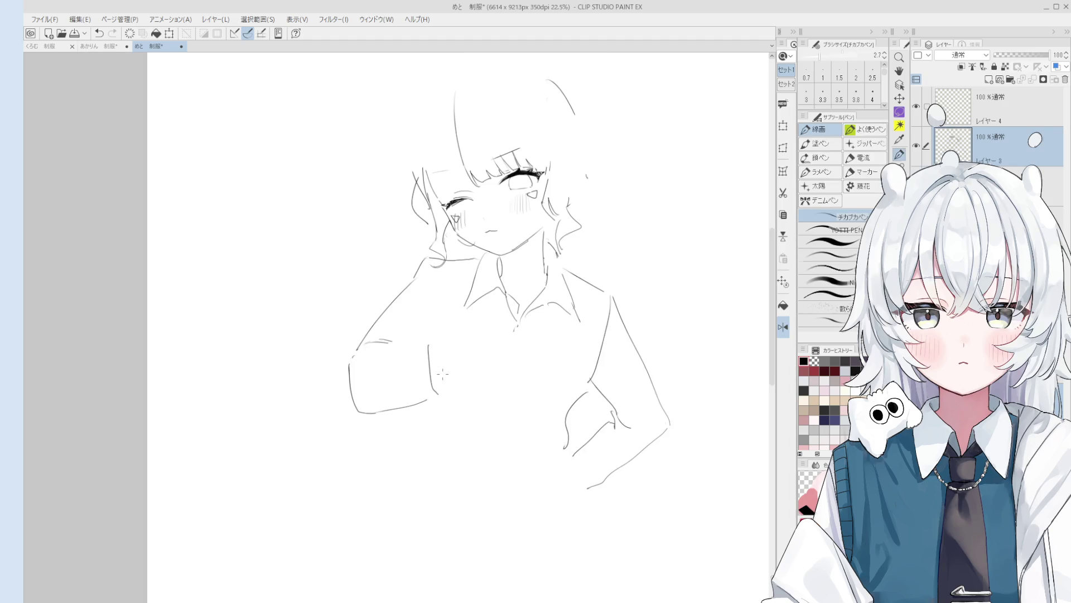
key(ctrl+z)
mouse_move(434, 349)
mouse_down()
mouse_move(436, 386)
mouse_move(446, 390)
mouse_up()
key(e)
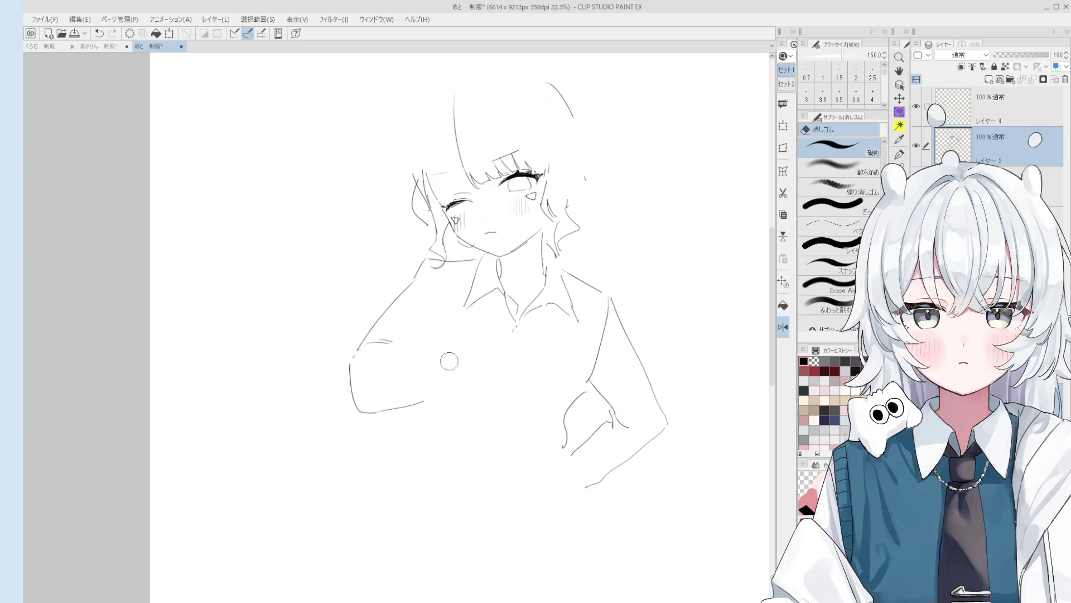
Step: Draw the new shirt collar line under the chin, redrawing it twice
drag(433, 392, 461, 311)
key(p)
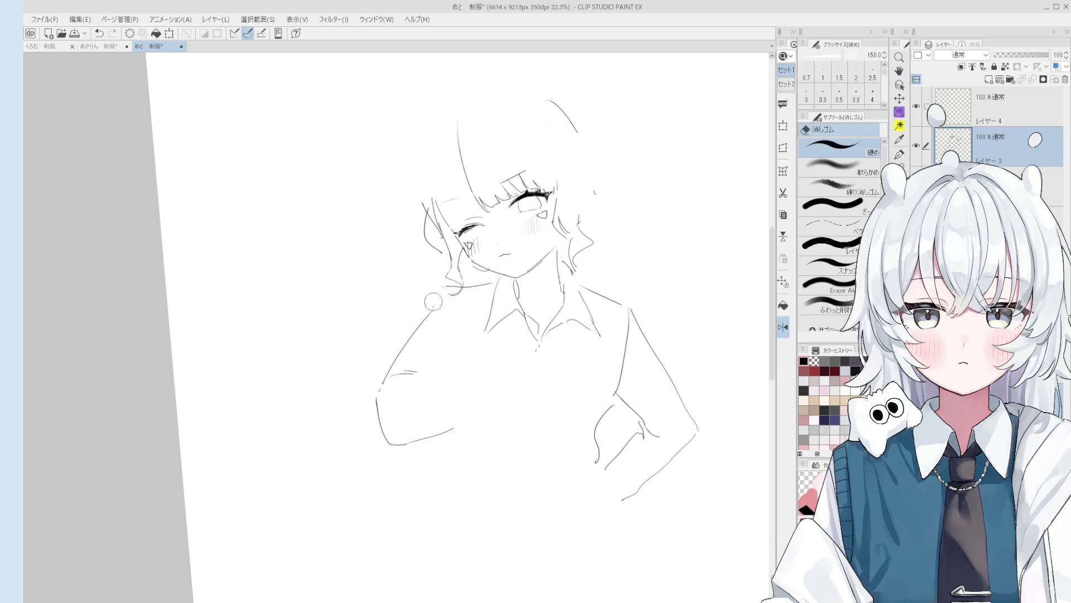
key(e)
scroll(505, 274, up, 2)
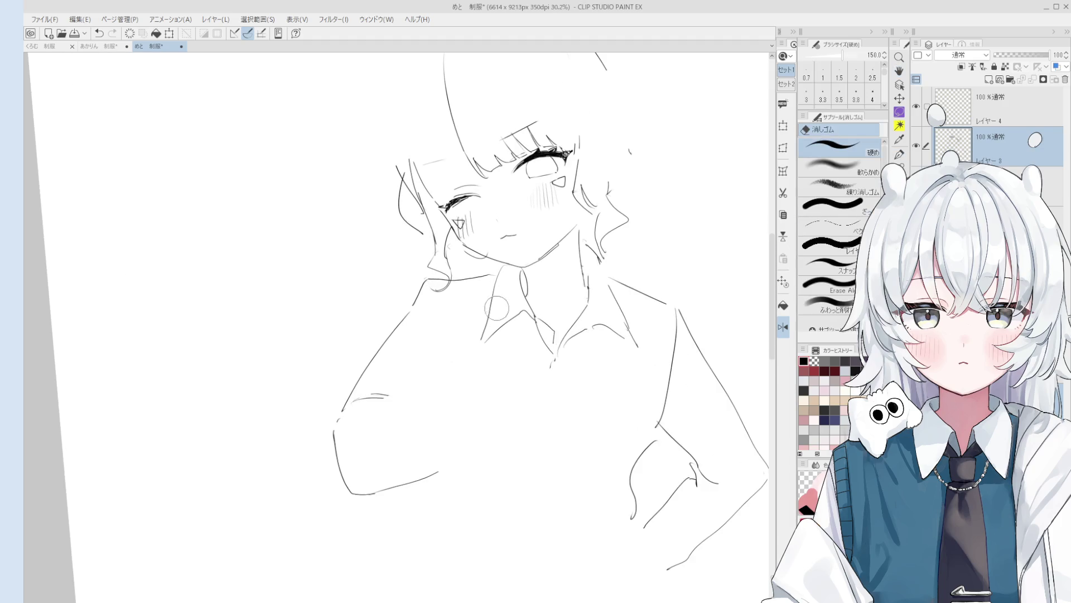
key(p)
drag(500, 293, 482, 345)
key(ctrl+z)
drag(505, 274, 479, 351)
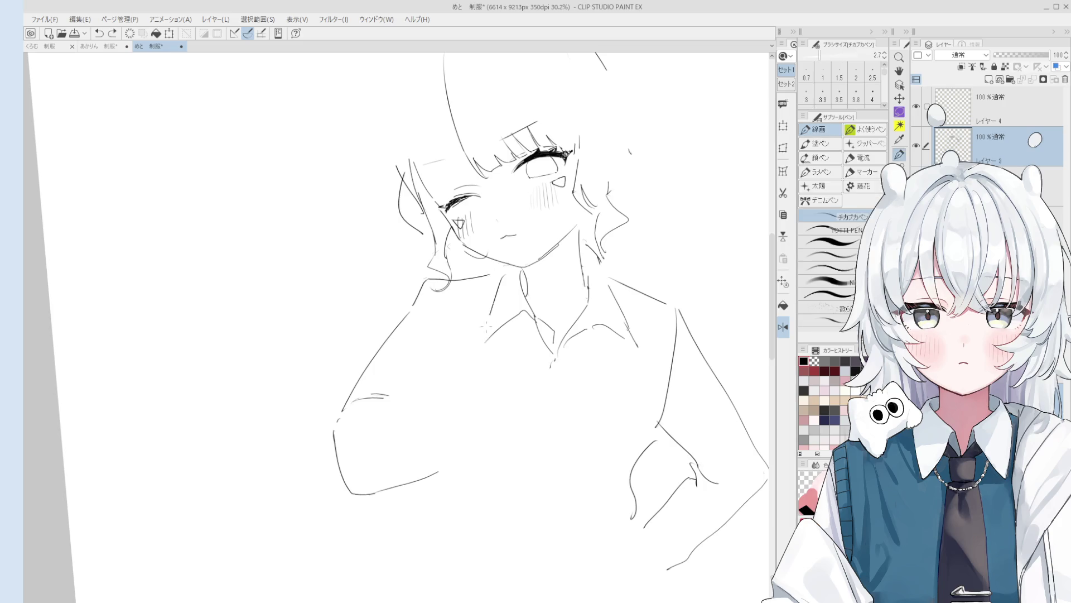
drag(521, 266, 501, 272)
scroll(521, 267, down, 1)
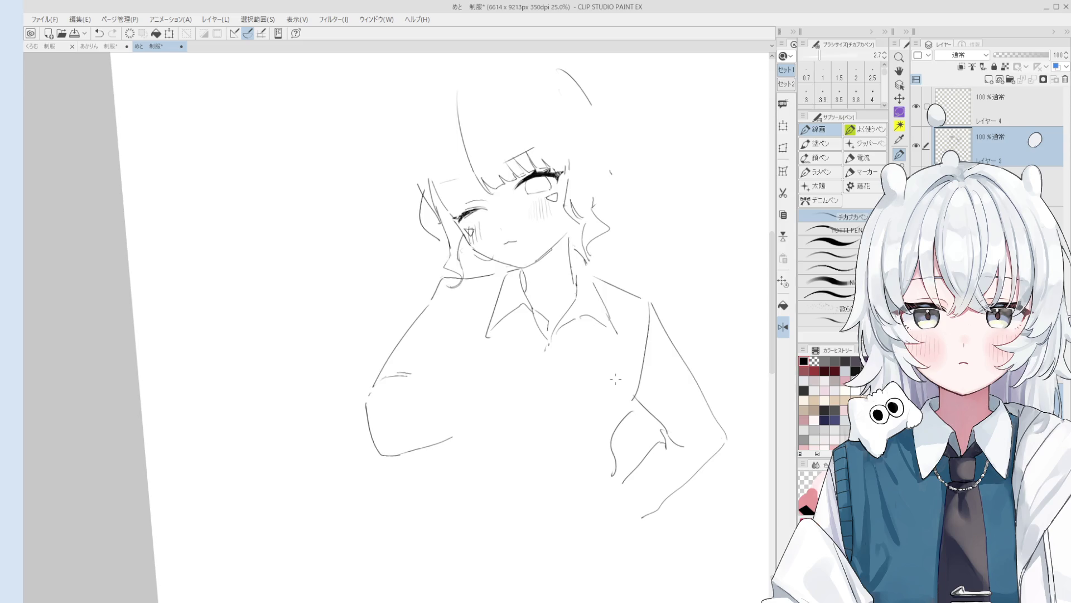
Step: Tilt the canvas view and straighten it again while switching between pen and eraser
key(e)
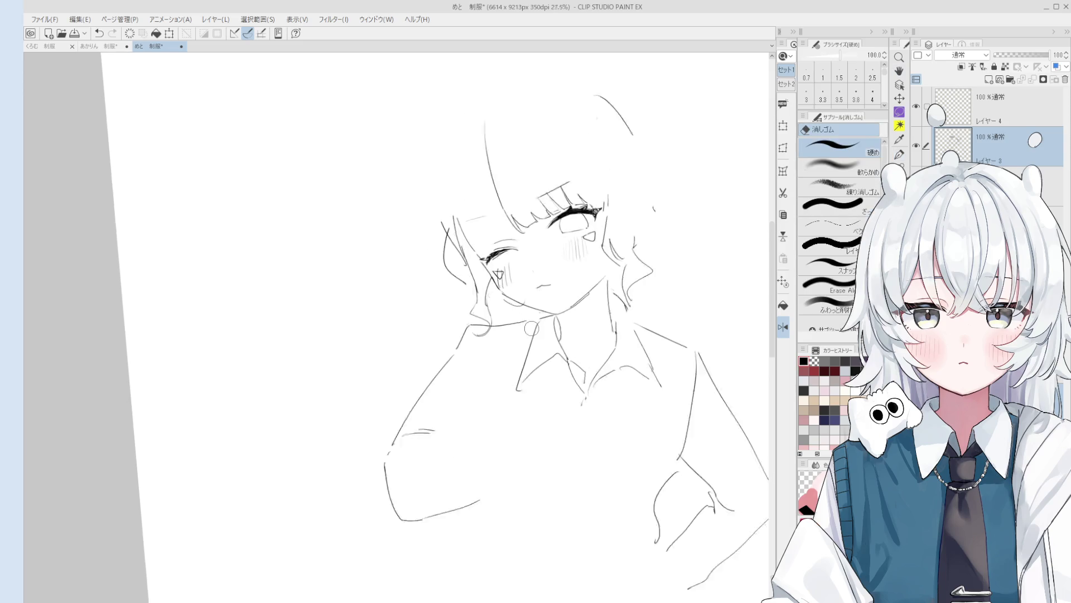
scroll(459, 295, up, 4)
key(minus)
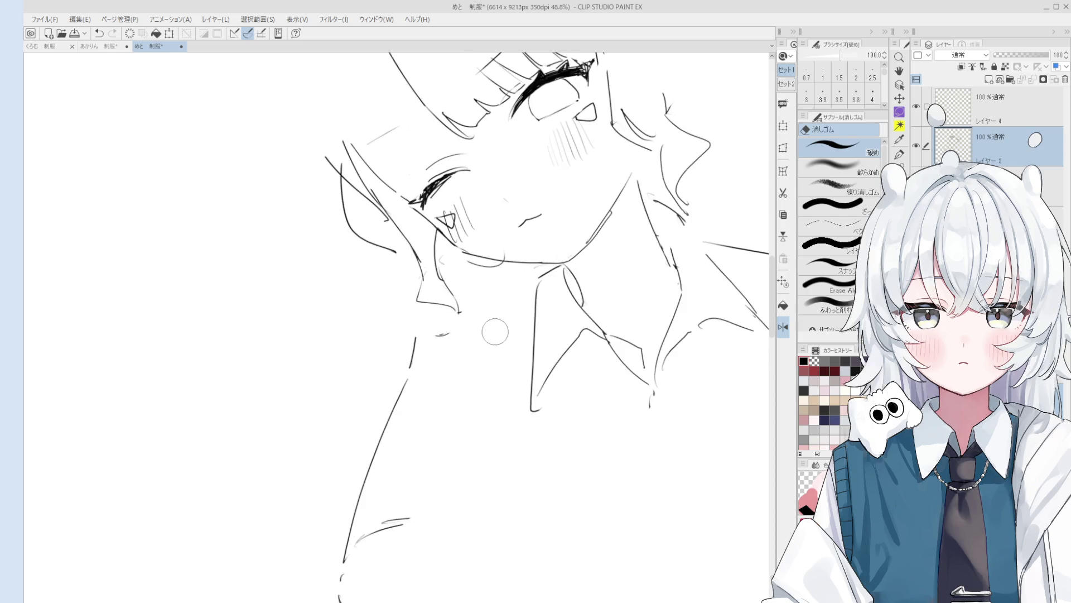
key(p)
scroll(432, 331, down, 2)
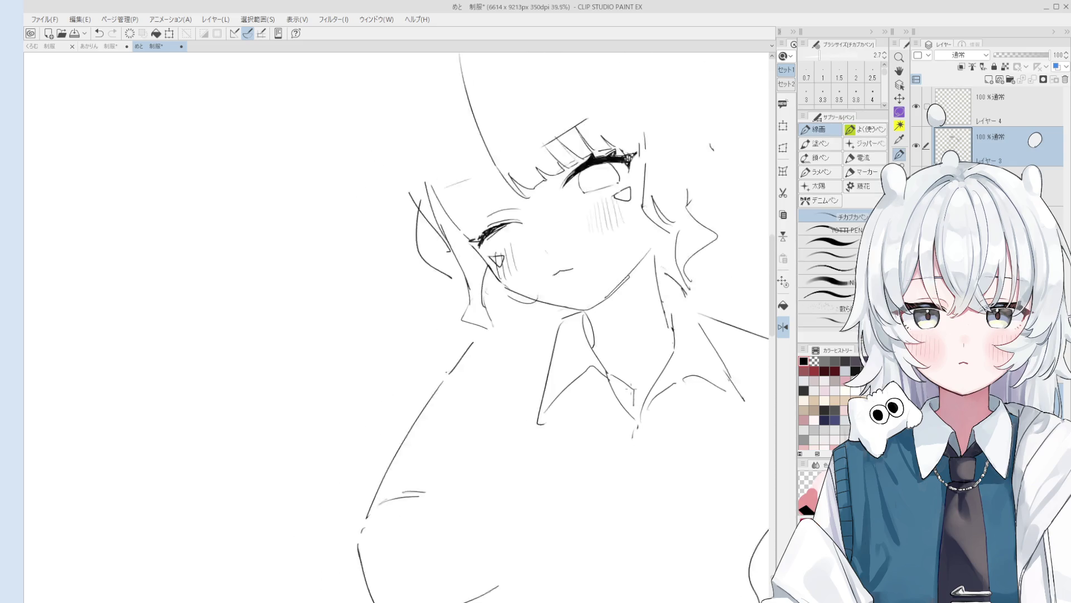
key(e)
key(asciicircum)
key(p)
scroll(447, 330, down, 1)
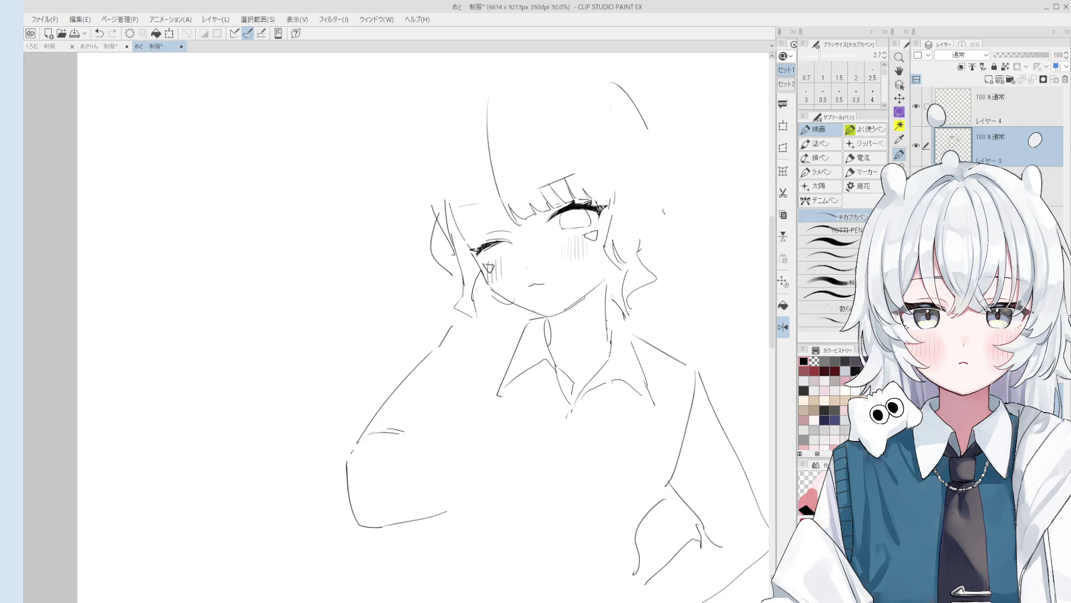
Step: Erase the long left outer hair line and redraw it with the pen, retrying once
key(e)
scroll(478, 215, up, 2)
scroll(502, 197, up, 1)
drag(494, 165, 505, 251)
key(p)
drag(486, 198, 519, 299)
key(ctrl+z)
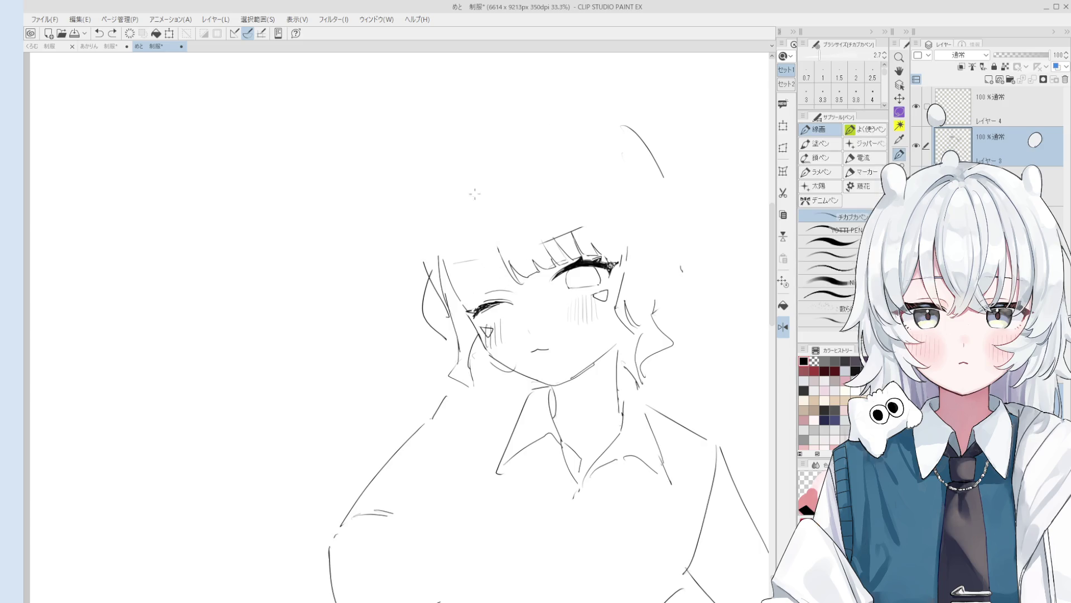
scroll(478, 208, down, 2)
scroll(478, 209, up, 4)
drag(463, 162, 525, 289)
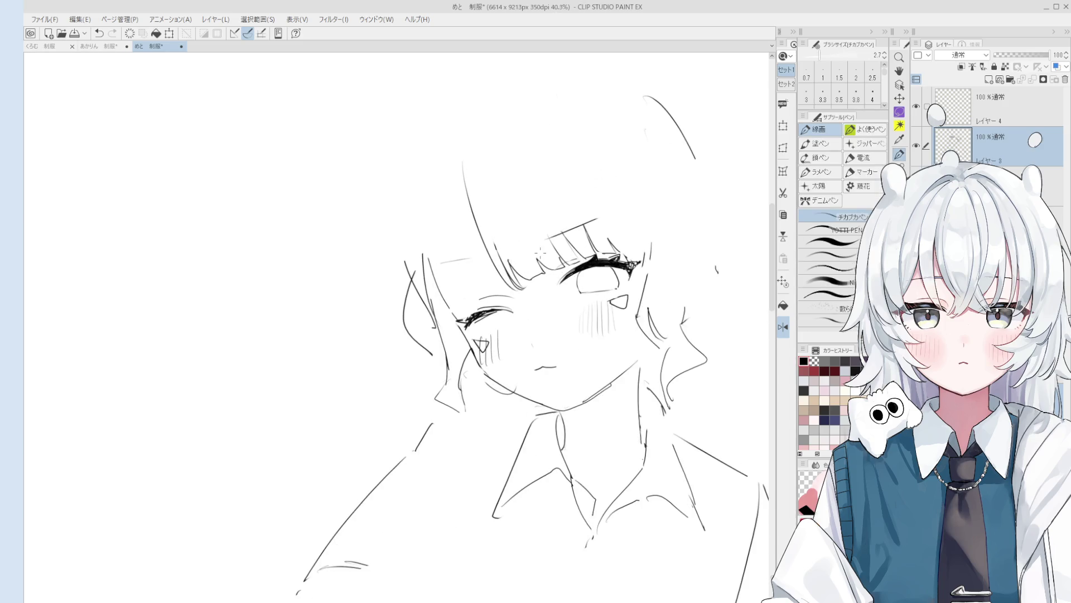
Step: Redraw the stroke beside the closed left eye after two undone trial strokes
scroll(541, 252, down, 3)
drag(499, 234, 519, 254)
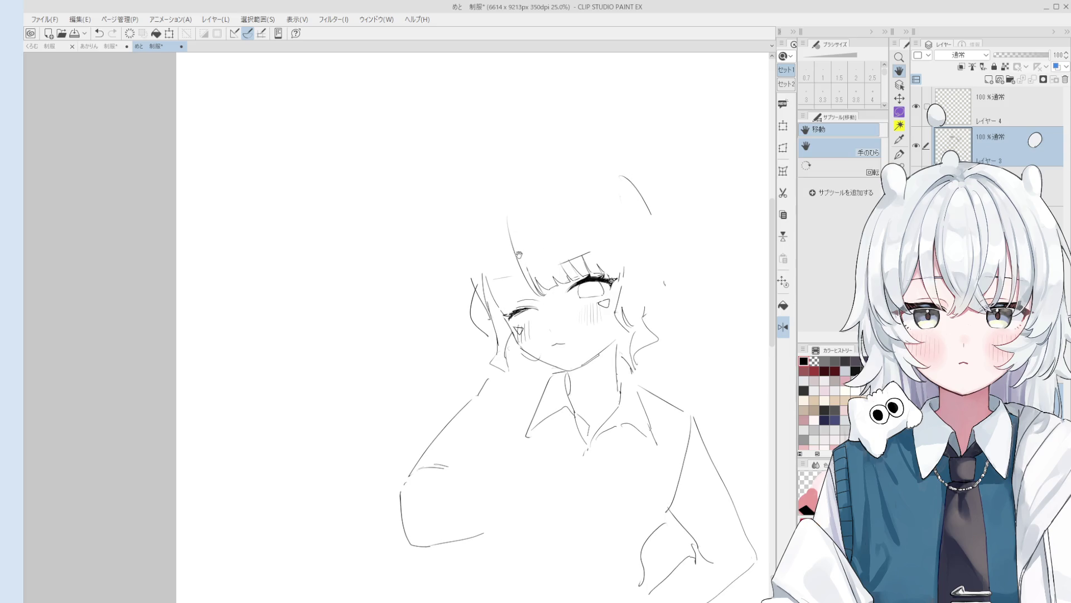
key(p)
scroll(491, 285, up, 2)
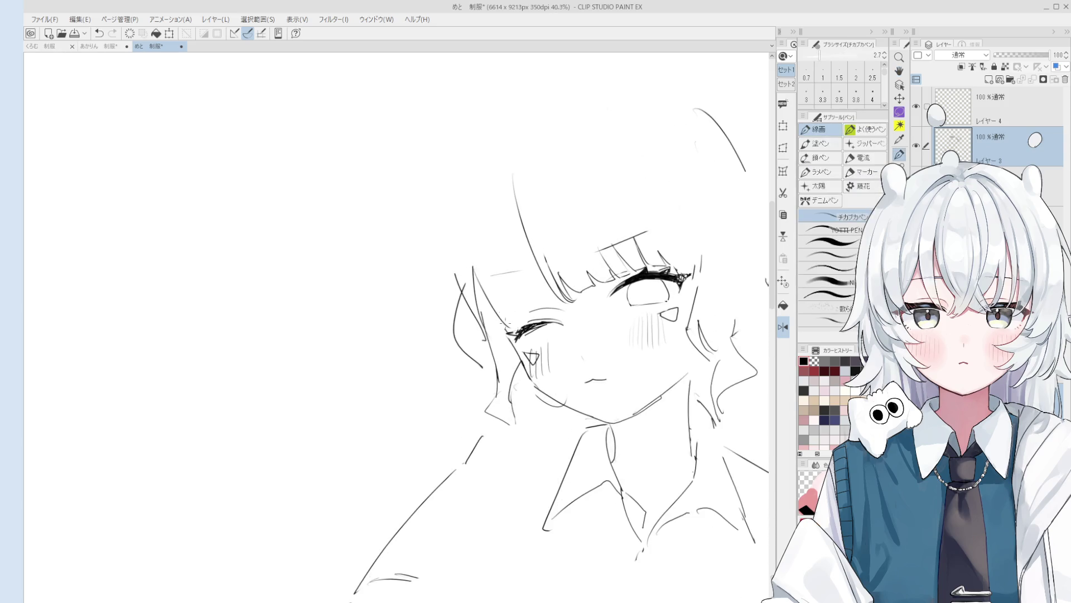
scroll(505, 324, down, 1)
drag(481, 300, 496, 308)
key(ctrl+z)
drag(475, 273, 508, 333)
key(ctrl+z)
Step: Retry the long left hair stroke several times, settling on a line slightly further left
key(ctrl+z)
drag(479, 278, 505, 330)
scroll(519, 302, down, 1)
drag(490, 220, 505, 315)
key(ctrl+z)
scroll(505, 315, down, 1)
key(ctrl+z)
drag(502, 231, 498, 317)
key(ctrl+z)
drag(501, 226, 496, 308)
key(ctrl+z)
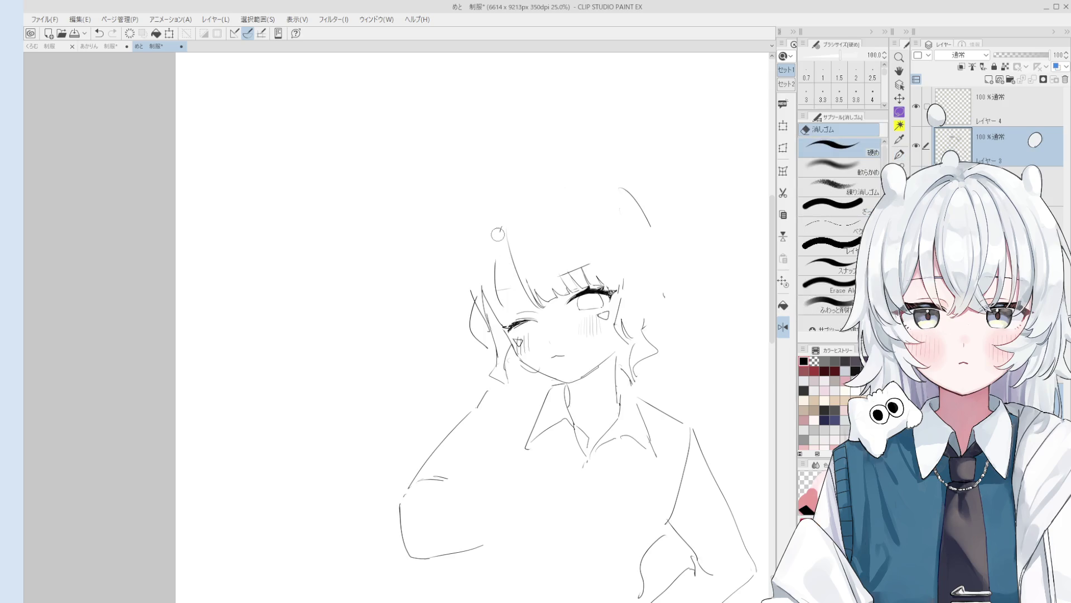
drag(496, 233, 487, 321)
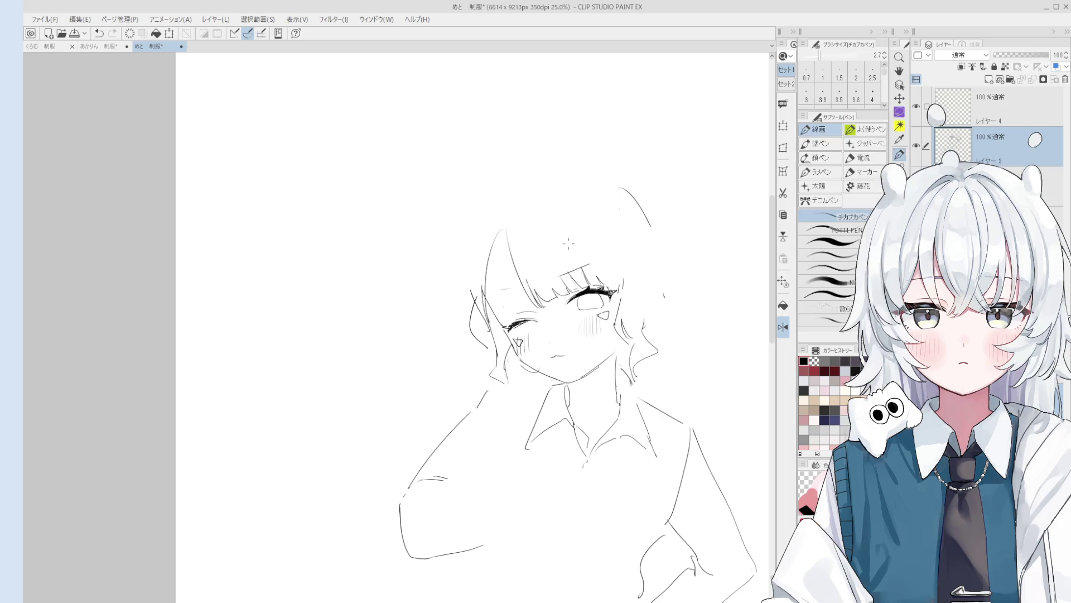
Step: Tilt the canvas view, rotate it back upright, and recentre it on the face
key(ctrl+minus)
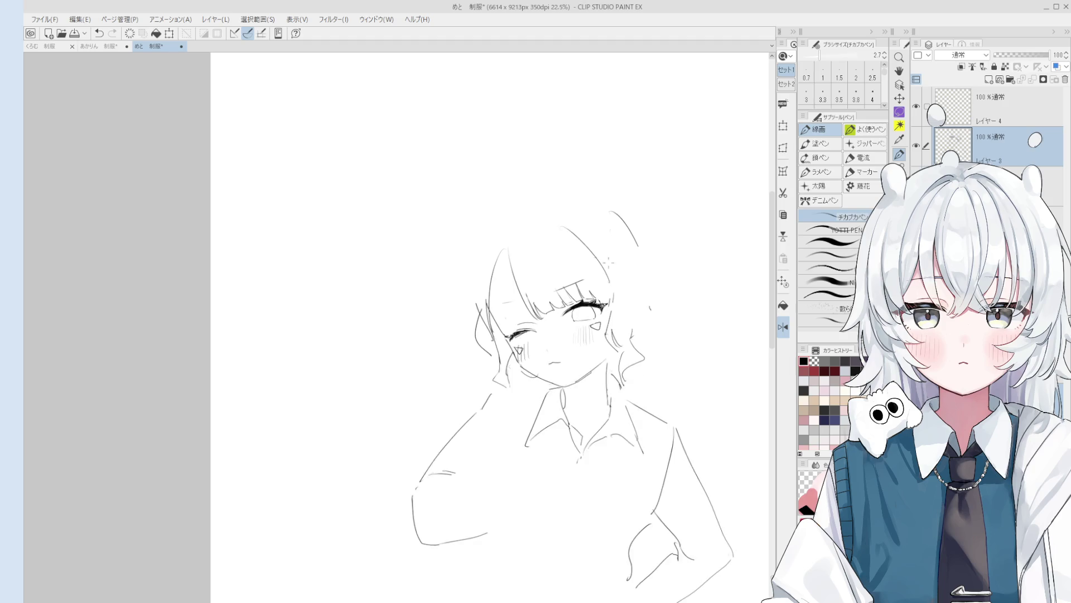
key(asciicircum)
key(e)
key(p)
key(e)
key(p)
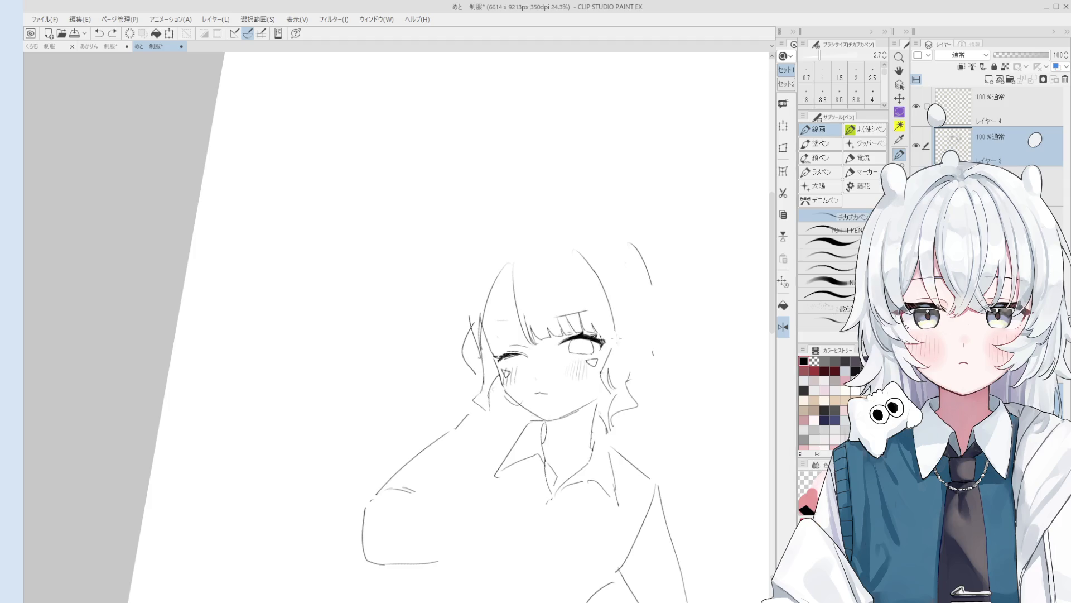
key(minus)
key(ctrl+plus)
key(minus)
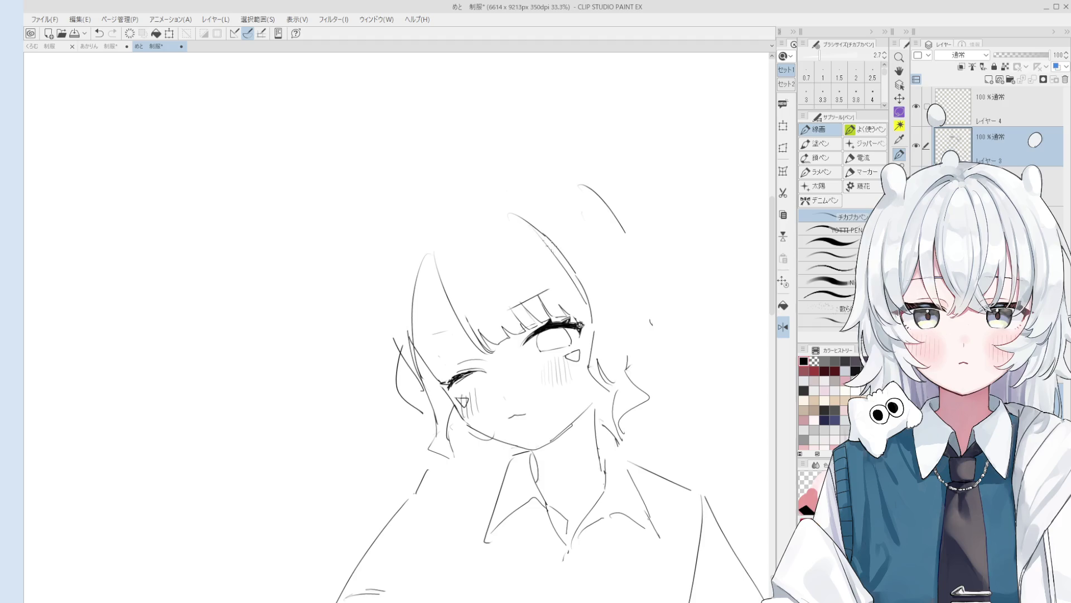
drag(530, 240, 621, 388)
key(p)
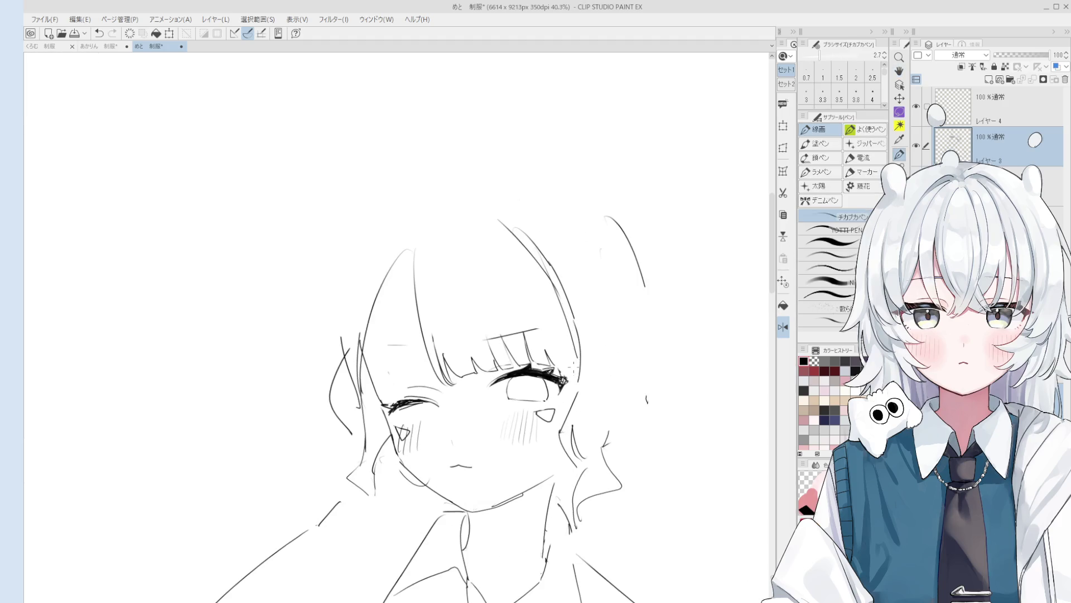
Step: Try a faint strand near the bangs, undo it, and switch to the eraser
scroll(561, 352, up, 1)
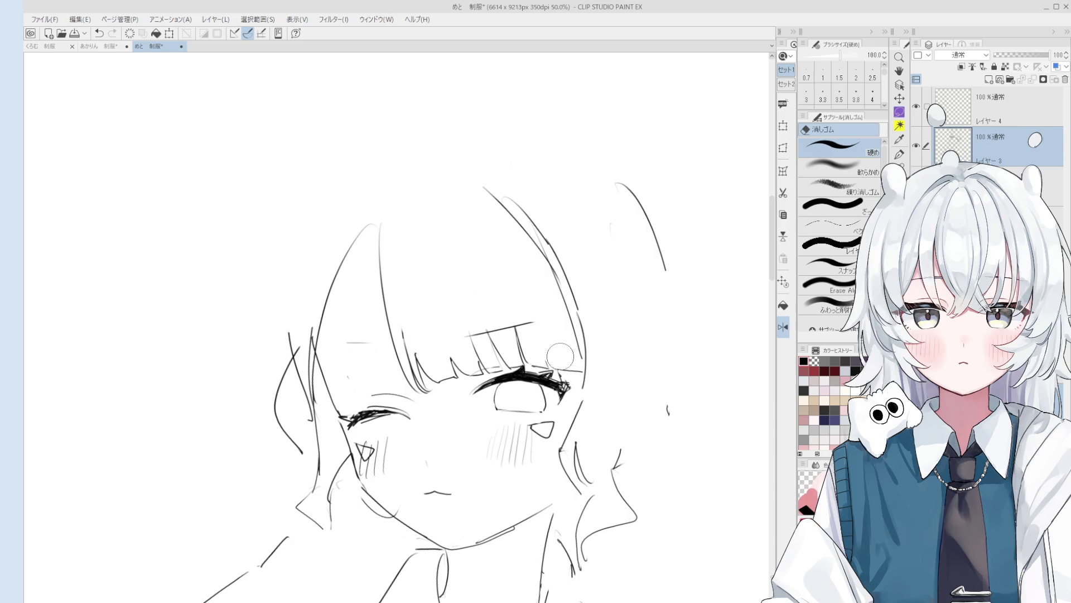
drag(500, 274, 555, 360)
key(ctrl+z)
key(e)
Step: Rotate the view back upright and try a short line by the hair, then undo it
key(-)
key(p)
key(^)
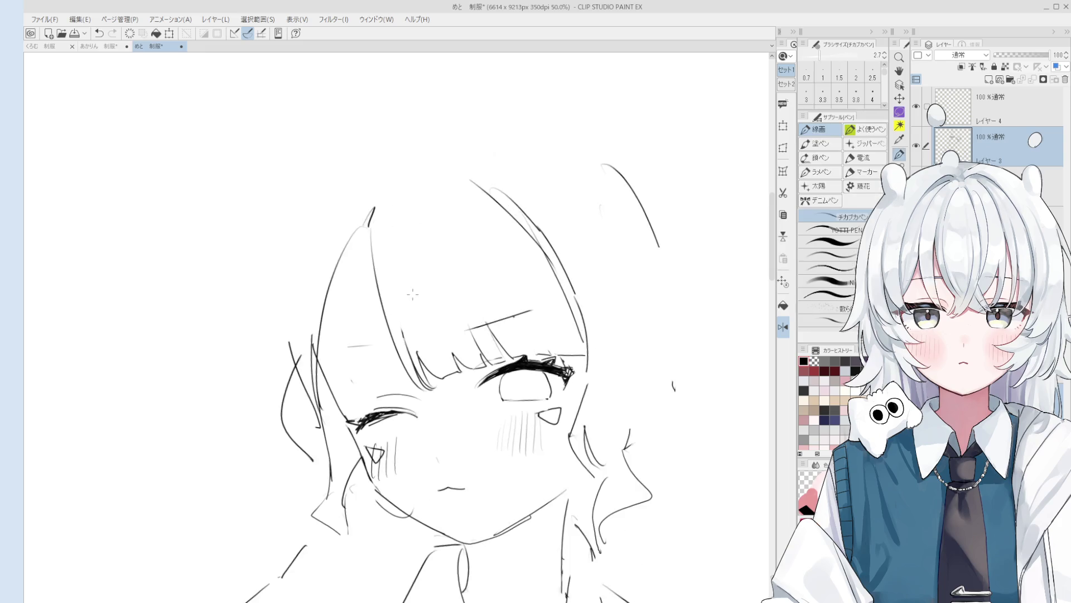
key(e)
key(^)
key(p)
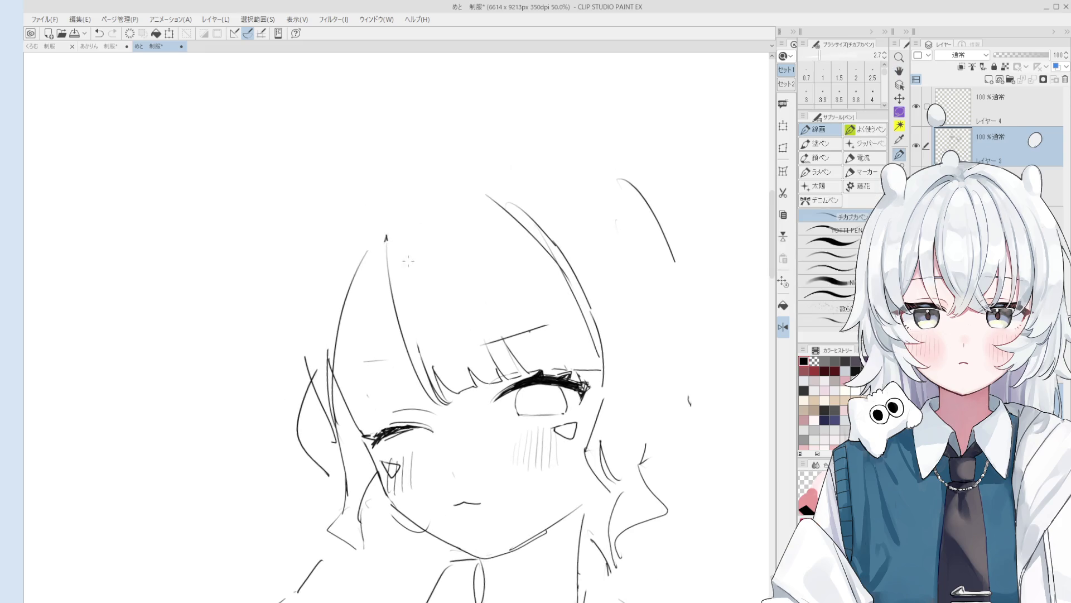
drag(377, 242, 386, 227)
key(ctrl+z)
key(e)
key(p)
Step: Retry short hair strokes, then draw a new hair stroke beside the bangs
drag(397, 299, 389, 231)
key(ctrl+z)
drag(393, 279, 386, 226)
key(ctrl+z)
scroll(391, 226, down, 3)
click(528, 308)
key(ctrl+z)
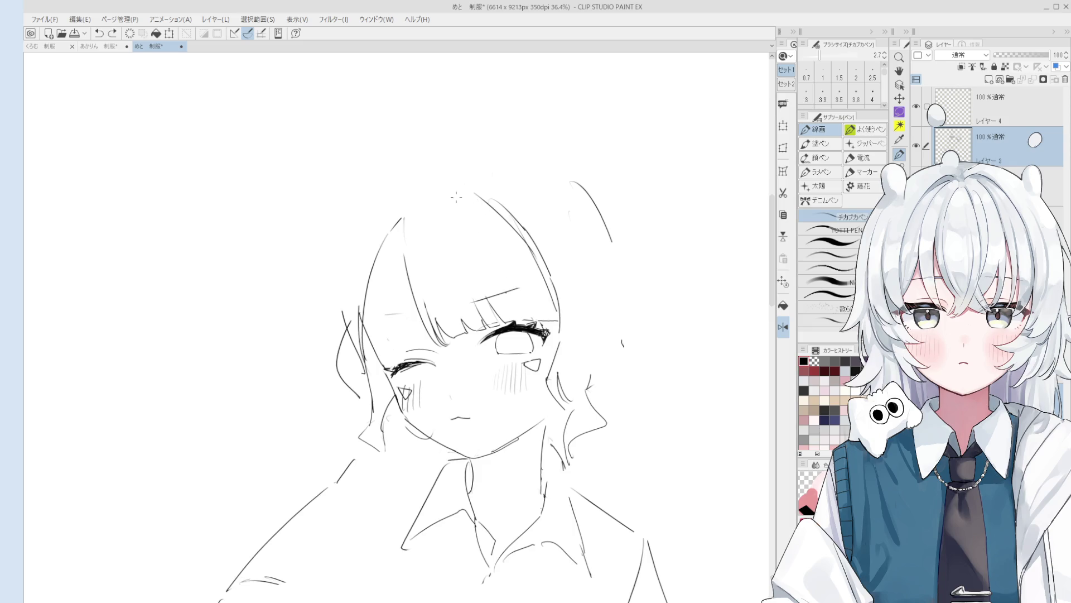
drag(456, 194, 500, 251)
Step: Erase the hair strokes beside the bangs, the stray upper stroke, and the short stroke near the eye
scroll(519, 263, down, 1)
scroll(491, 227, down, 1)
key(e)
drag(499, 211, 553, 296)
drag(516, 240, 543, 277)
drag(480, 205, 510, 231)
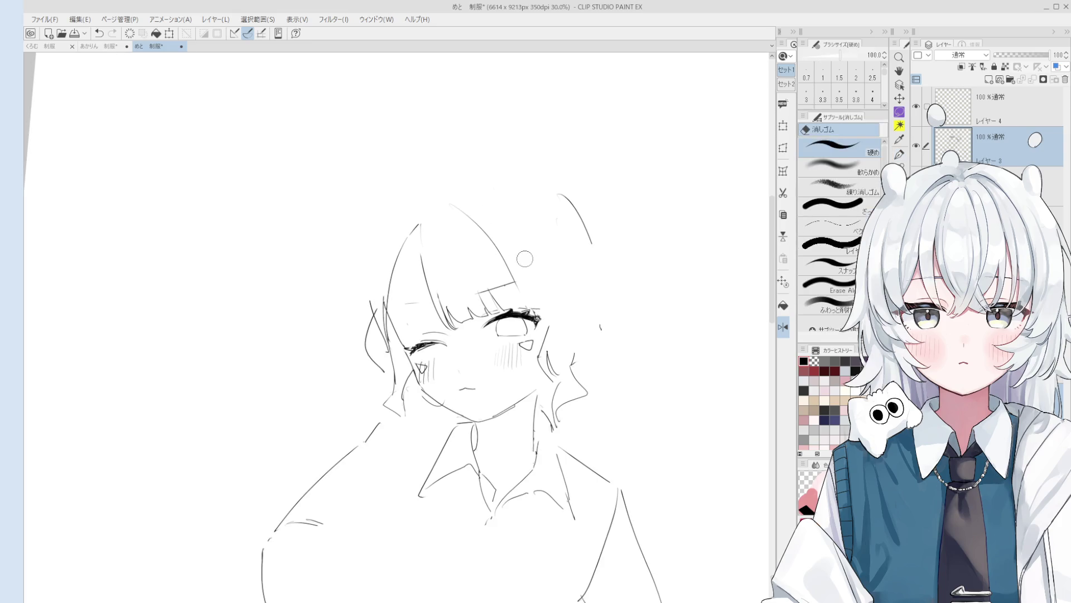
mouse_move(551, 318)
mouse_down()
mouse_move(540, 376)
mouse_move(544, 342)
mouse_move(544, 351)
mouse_up()
Step: Undo a small stroke near the open eye while switching between pen and eraser
key(p)
scroll(563, 322, down, 1)
key(e)
key(p)
key(e)
key(p)
scroll(519, 266, up, 1)
key(ctrl+z)
scroll(519, 267, up, 1)
Step: Erase the stray line at the open eye's outer corner and return to the pen for lashes
key(e)
scroll(541, 335, up, 2)
key(p)
key(e)
mouse_move(539, 291)
mouse_down()
mouse_move(527, 299)
mouse_move(543, 306)
mouse_up()
key(p)
scroll(542, 307, down, 1)
scroll(536, 303, down, 1)
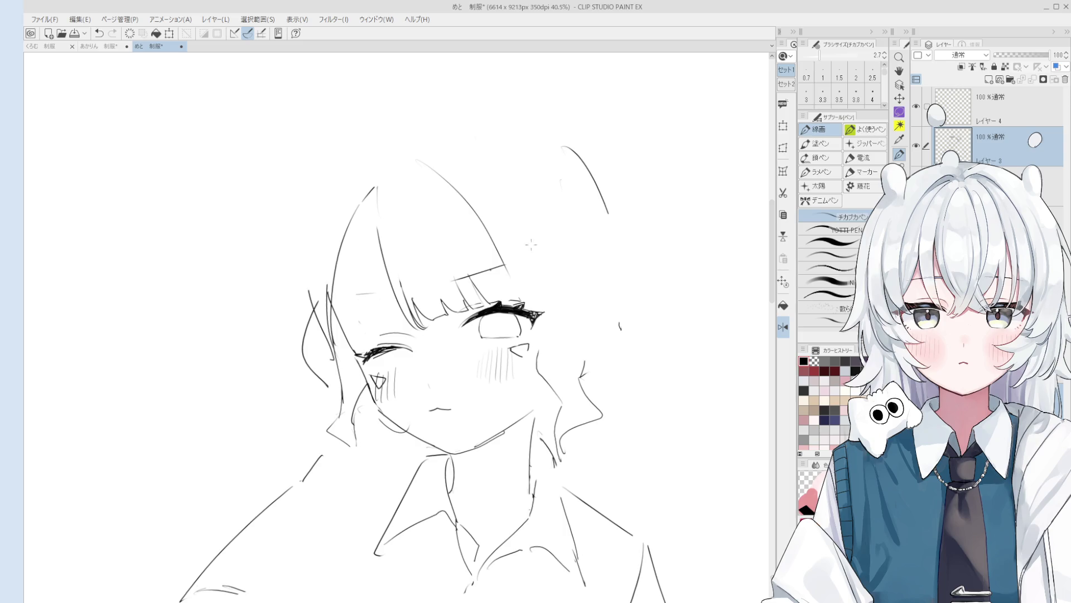
Step: Erase the hair line beside the bangs and draw a new one in its place
scroll(603, 392, down, 1)
key(e)
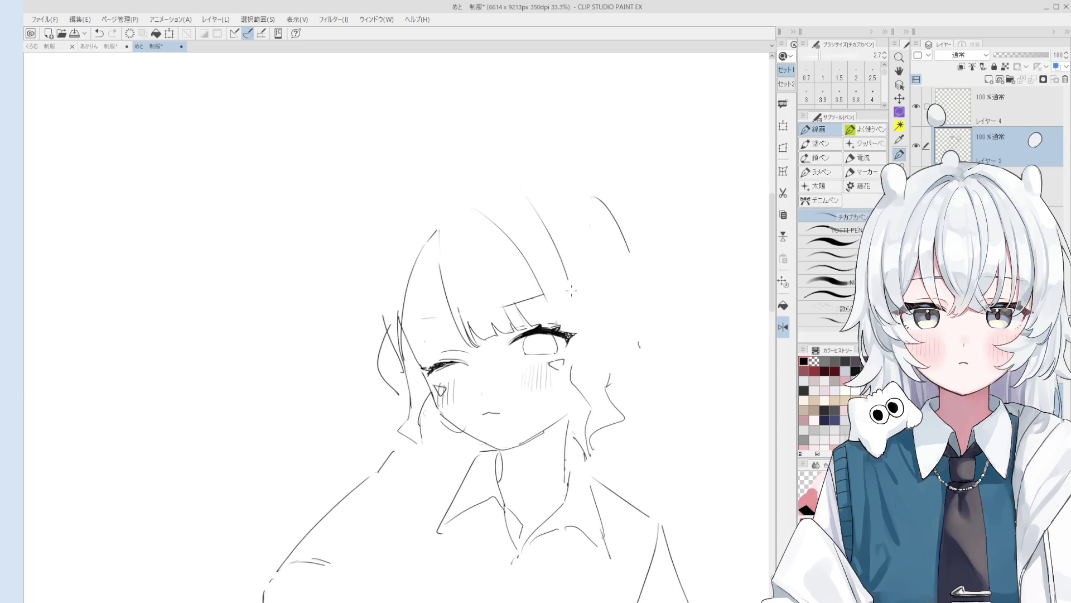
drag(519, 241, 542, 285)
key(p)
key(e)
key(p)
mouse_move(487, 200)
mouse_down()
mouse_move(569, 320)
mouse_move(550, 269)
mouse_move(562, 296)
mouse_up()
key(e)
key(p)
key(ctrl+z)
key(e)
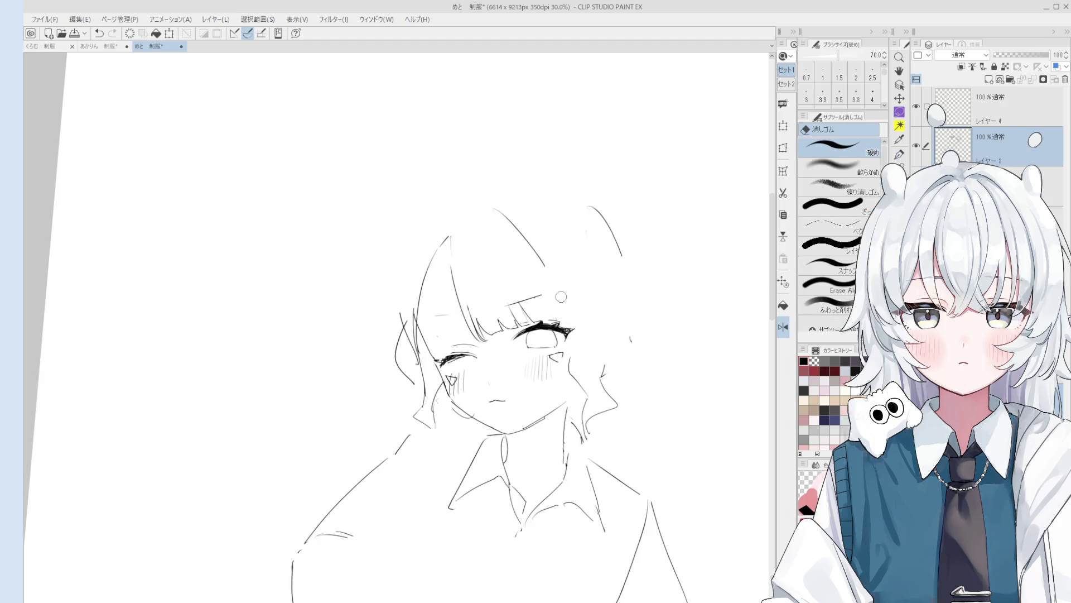
key(p)
scroll(562, 296, up, 3)
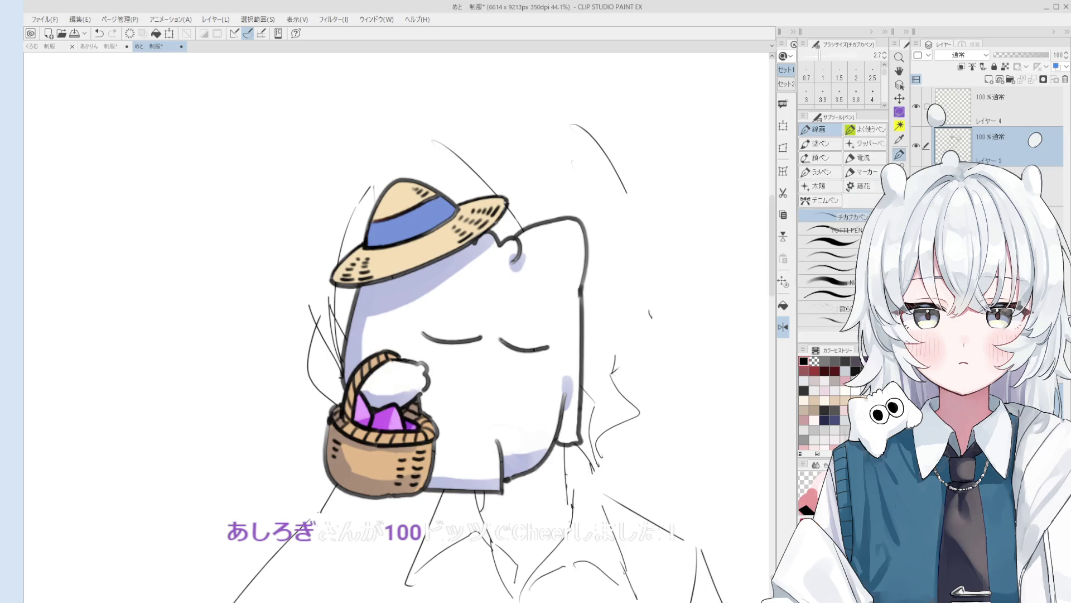
scroll(562, 347, down, 2)
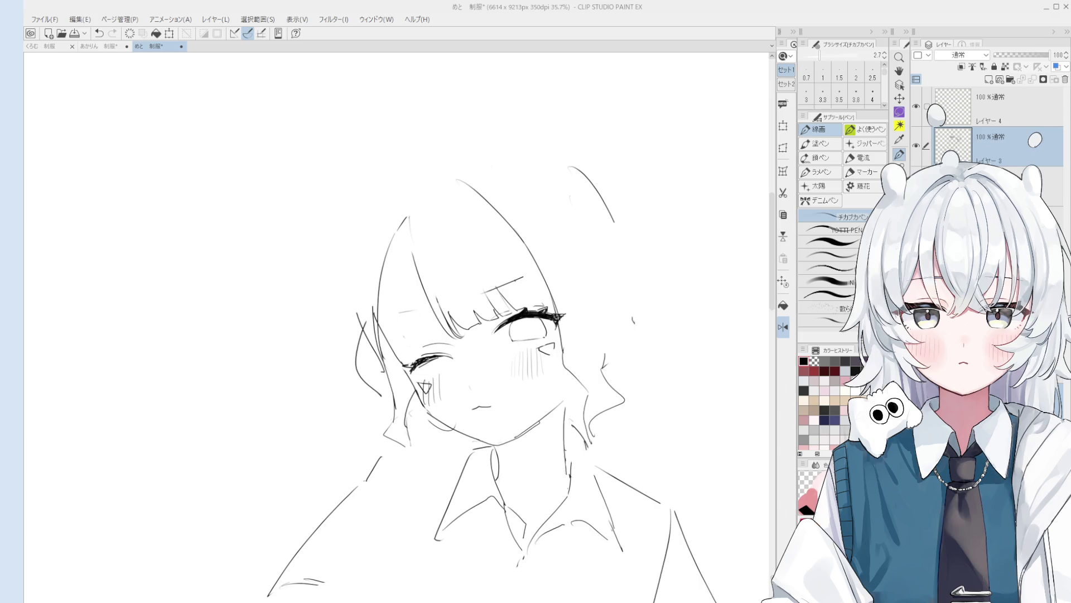
Step: Try a stroke beside the hair line, undo it, and erase stray strokes in the bangs
drag(499, 214, 546, 285)
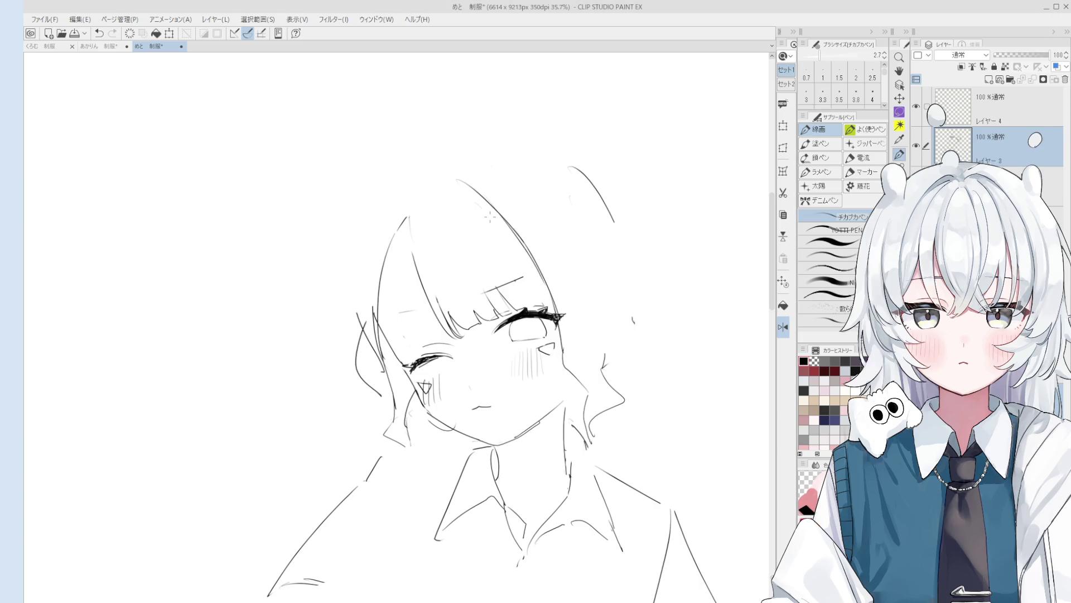
key(ctrl+z)
key(ctrl+z)
scroll(522, 262, up, 1)
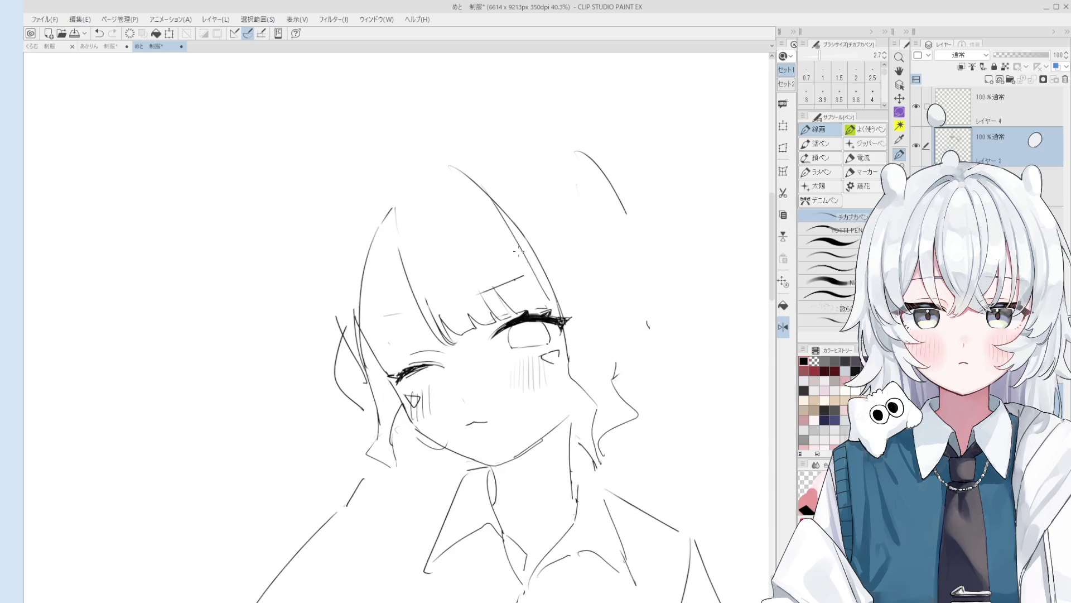
key(e)
scroll(553, 310, up, 2)
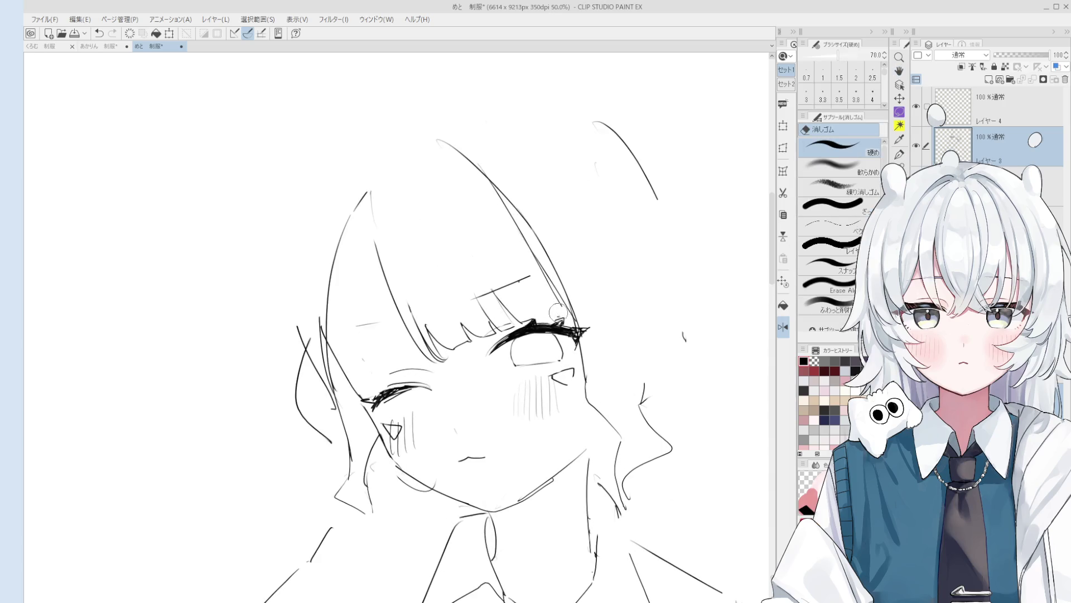
scroll(525, 307, down, 2)
drag(524, 306, 489, 293)
key(p)
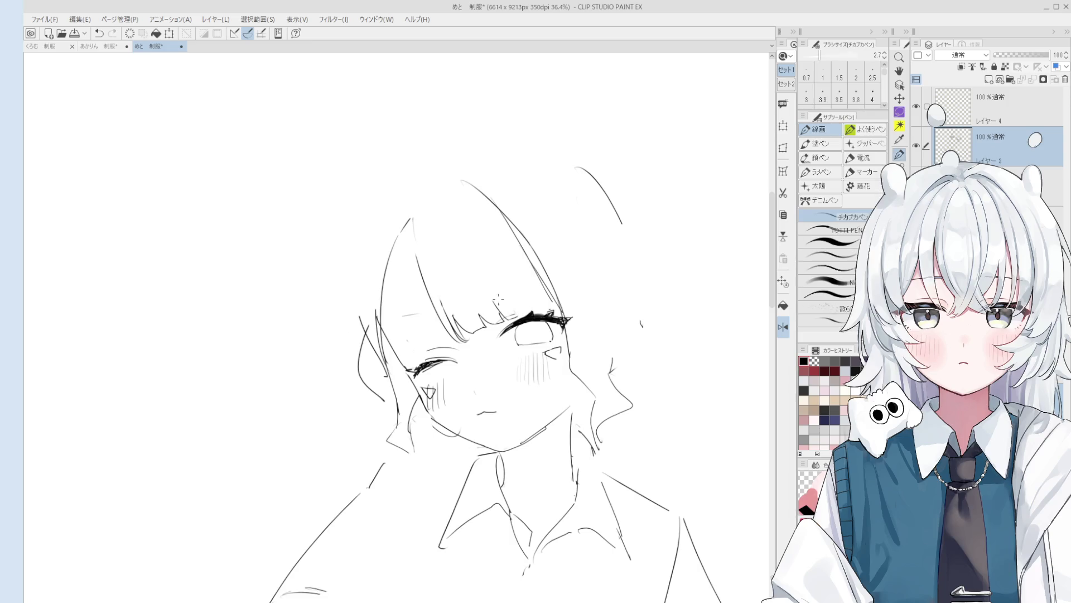
key(e)
key(p)
scroll(396, 324, down, 1)
scroll(397, 323, down, 1)
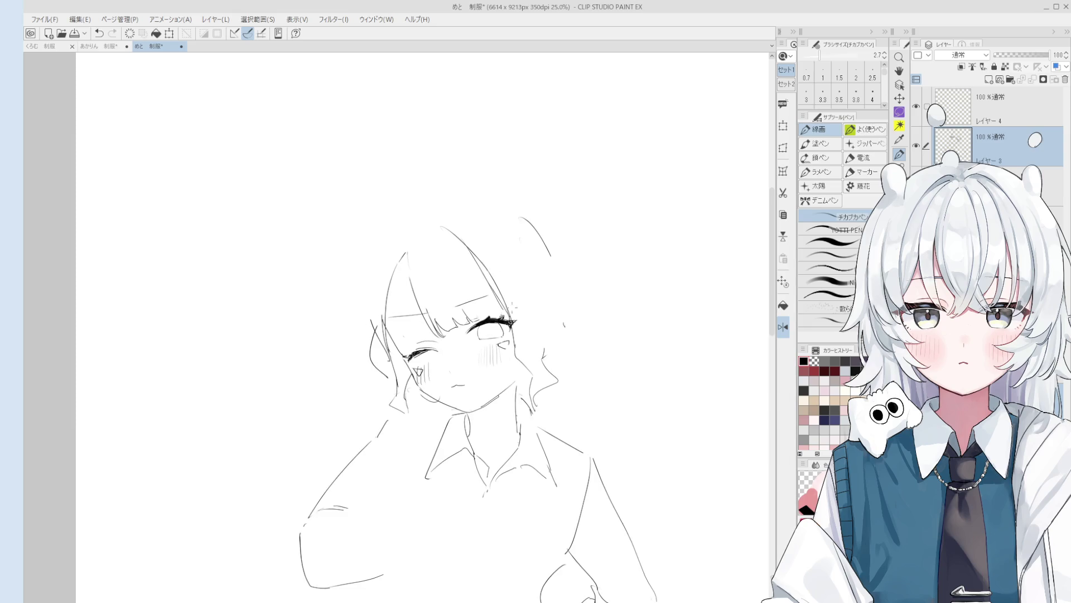
scroll(472, 329, up, 1)
key(e)
key(p)
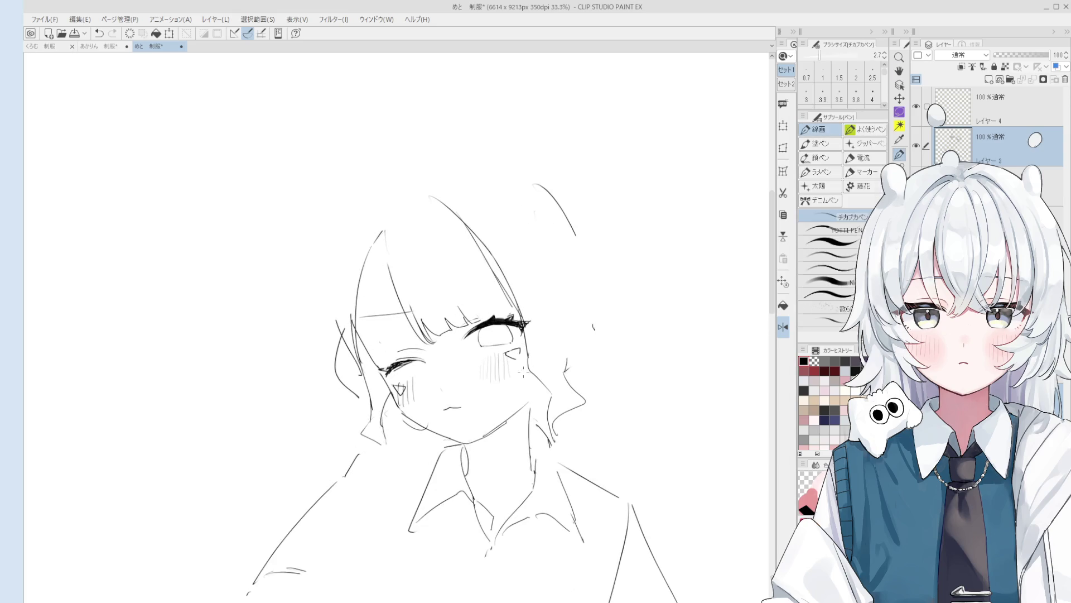
Step: Reposition the view around the head and tidy its upper-left outline with the eraser
drag(523, 372, 551, 406)
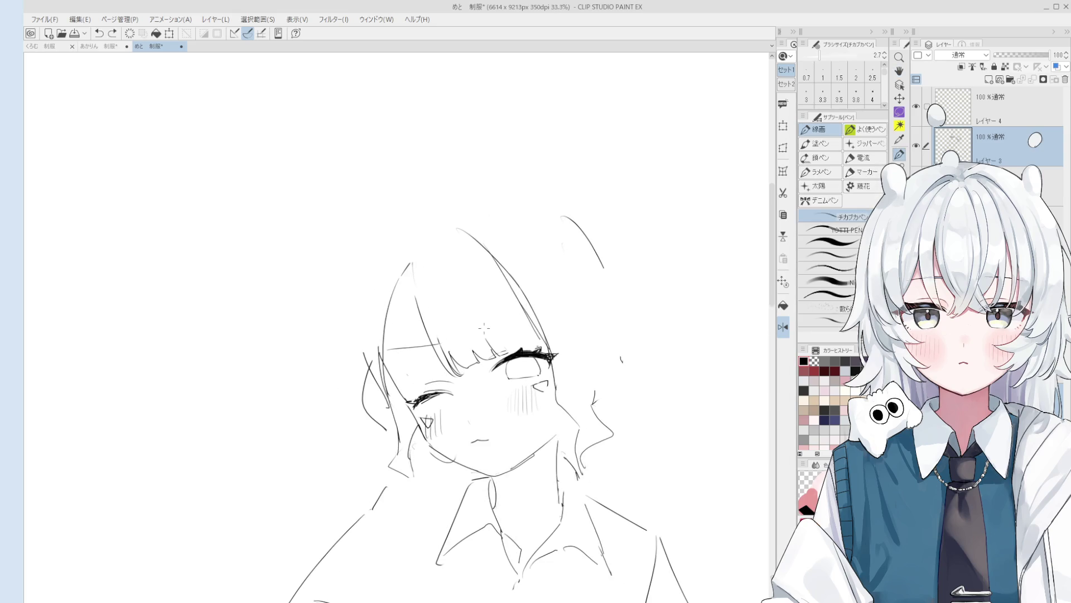
key(e)
scroll(480, 332, up, 1)
mouse_move(470, 342)
mouse_down()
mouse_move(438, 367)
mouse_move(443, 289)
mouse_move(461, 343)
mouse_up()
key(p)
scroll(471, 349, down, 1)
key(e)
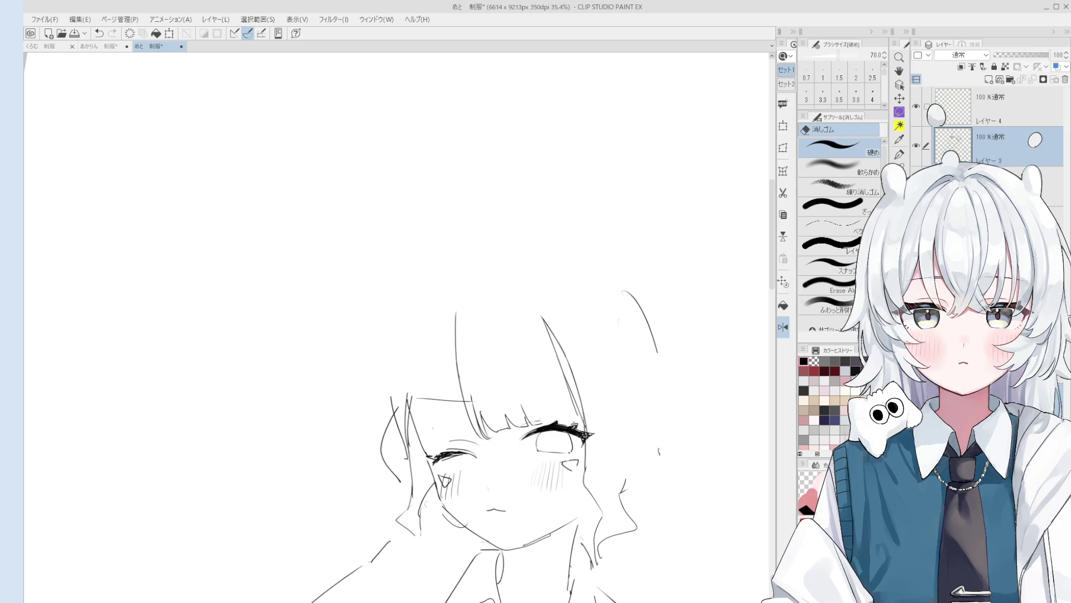
Step: Draw new hair lines on the right of the face, redrawing a stray stroke
mouse_move(559, 330)
mouse_down()
mouse_move(558, 225)
mouse_move(567, 286)
mouse_up()
key(p)
key(e)
key(p)
drag(510, 209, 576, 317)
key(ctrl+z)
drag(549, 203, 598, 295)
scroll(544, 220, down, 1)
Step: Try another hair line further right and undo it
key(e)
scroll(537, 225, down, 2)
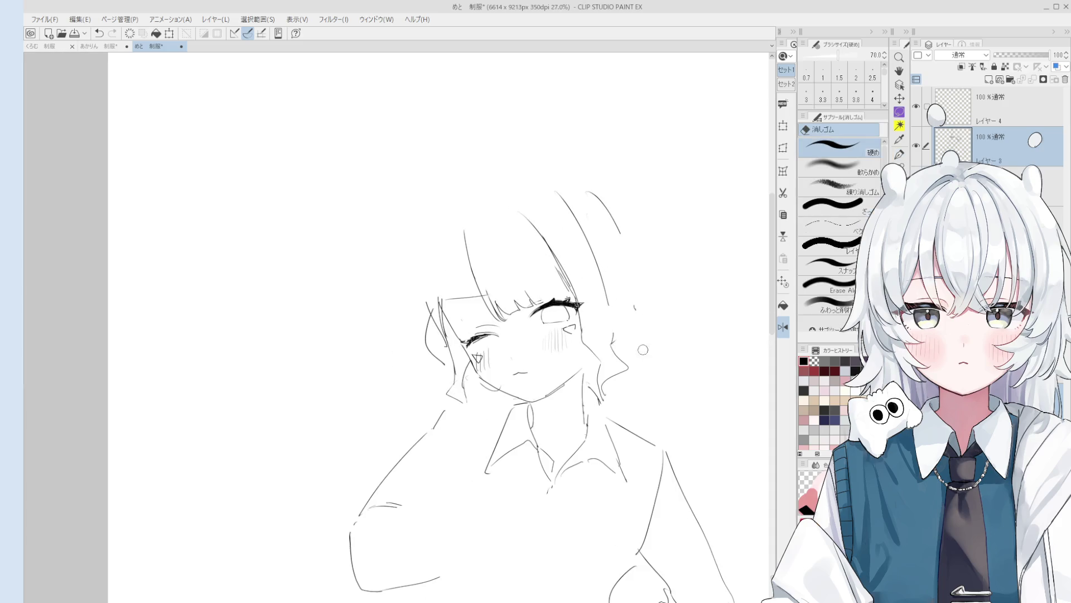
key(p)
scroll(608, 320, down, 1)
key(e)
key(p)
drag(627, 265, 635, 330)
key(ctrl+z)
Step: Pan the view, then draw a hair strand down the right side, erasing and redrawing it
key(h)
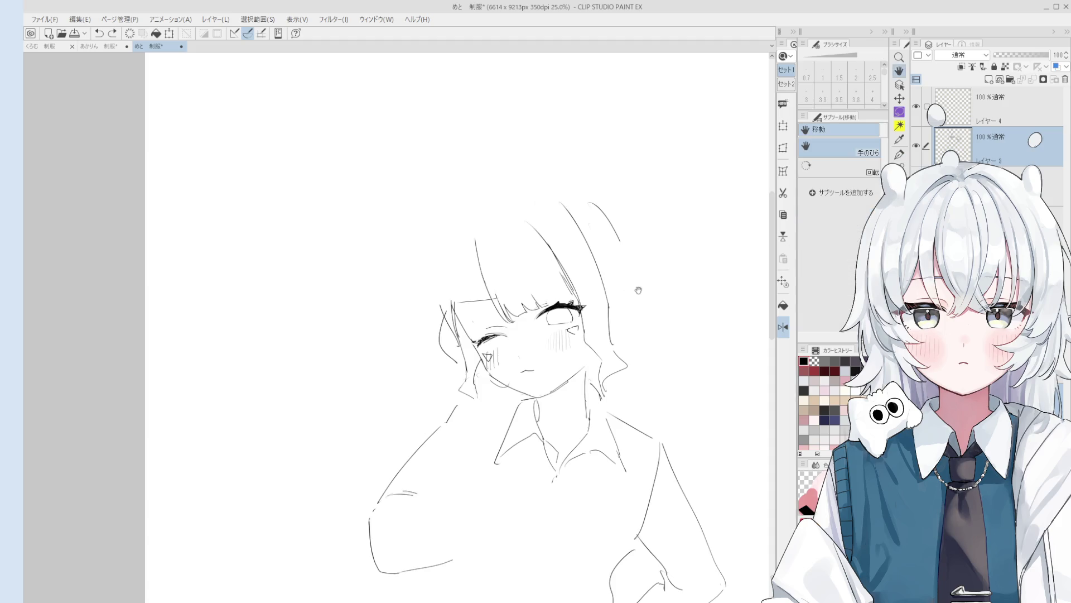
drag(612, 217, 609, 213)
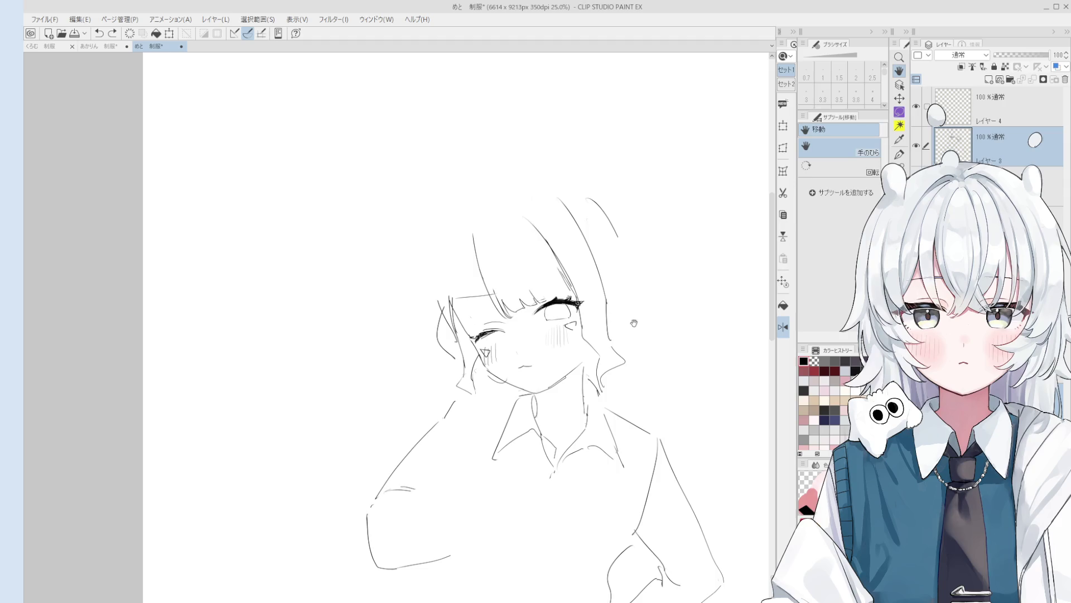
drag(631, 312, 632, 328)
key(p)
drag(618, 250, 632, 294)
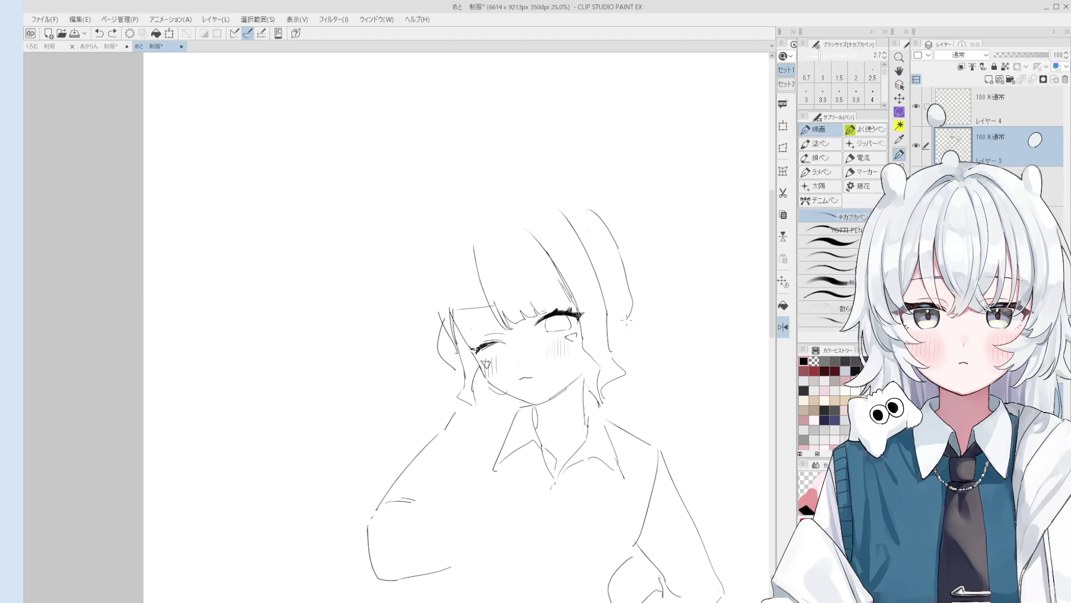
key(e)
mouse_move(613, 254)
mouse_down()
mouse_move(628, 290)
mouse_move(639, 290)
mouse_up()
key(p)
drag(615, 243, 638, 294)
Step: Rework the right-side hair strokes, settling on two strokes down the right
key(e)
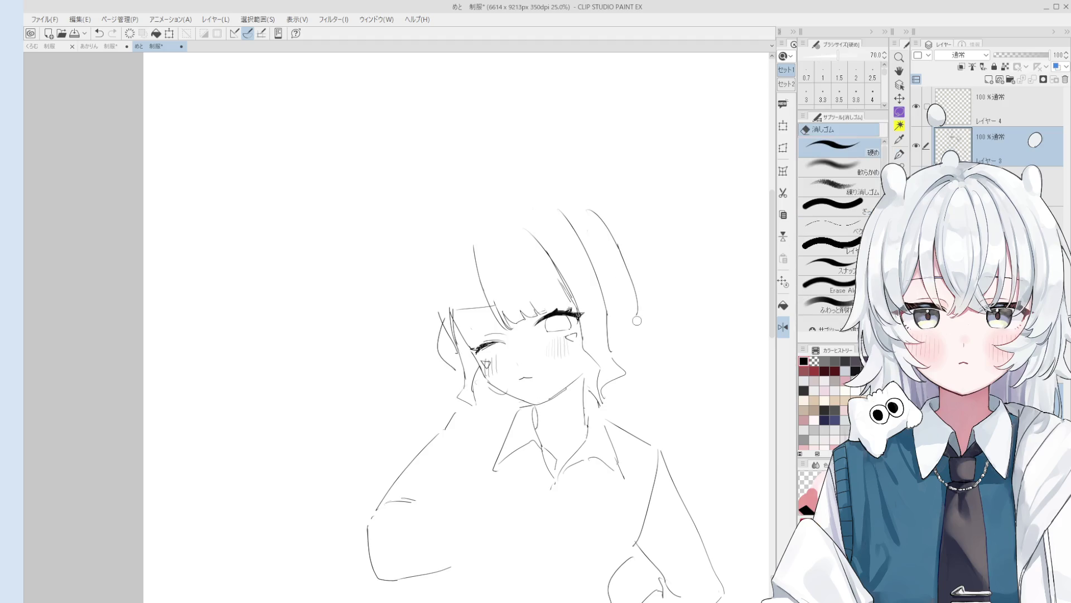
key(p)
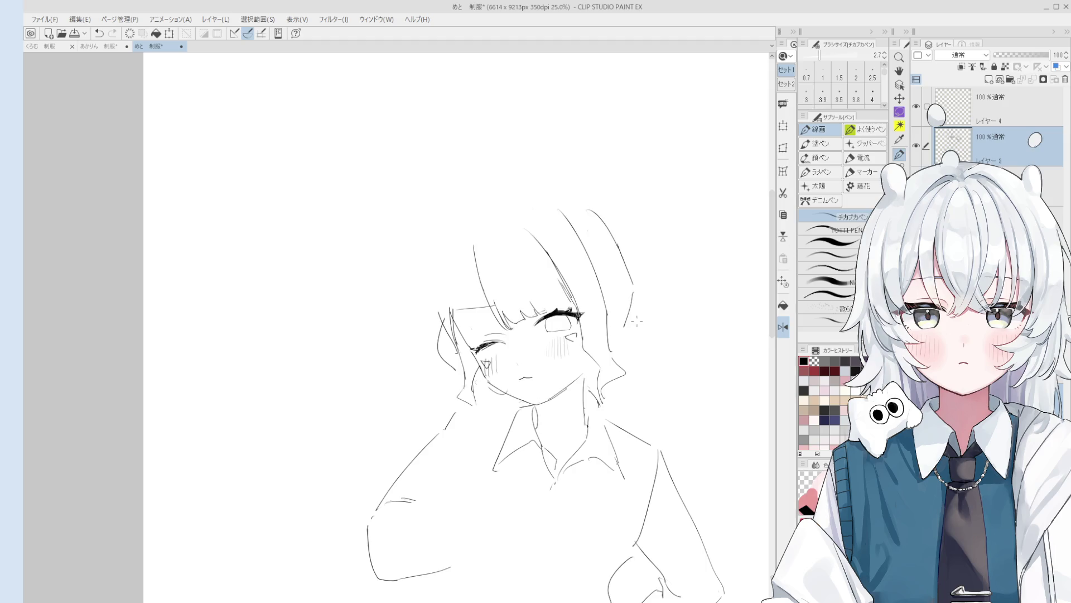
key(ctrl+z)
key(e)
drag(591, 264, 636, 326)
key(p)
drag(628, 280, 636, 304)
scroll(656, 328, up, 1)
key(ctrl+z)
key(e)
key(p)
mouse_move(618, 267)
mouse_down()
mouse_move(641, 308)
mouse_move(635, 321)
mouse_move(653, 325)
mouse_up()
key(h)
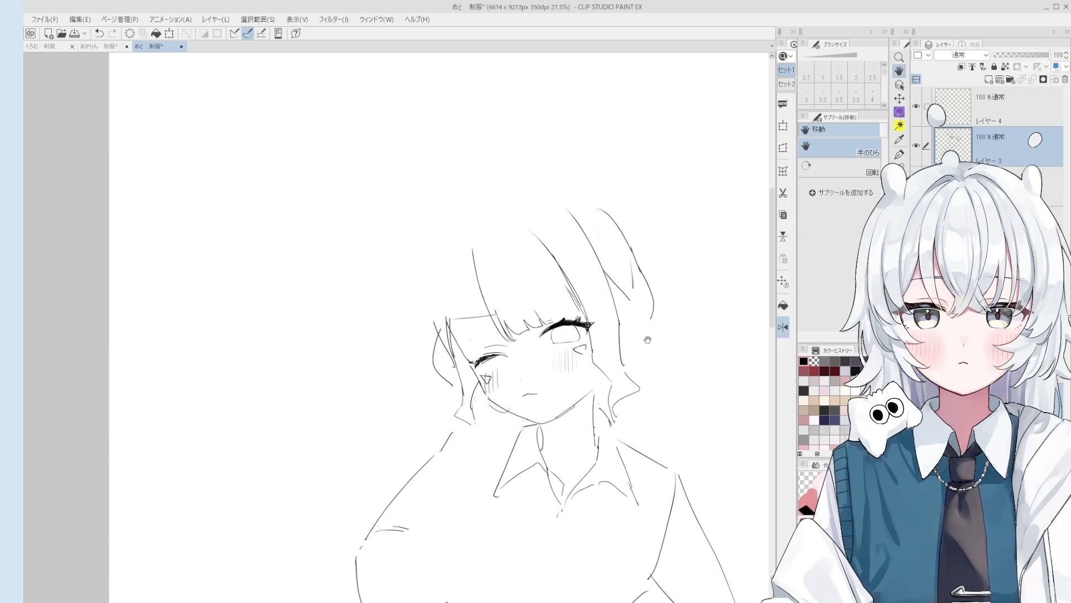
Step: Erase and redraw the curved hair strokes on the right of the head
key(e)
scroll(647, 340, up, 1)
drag(641, 276, 654, 318)
key(p)
mouse_move(624, 239)
mouse_down()
mouse_move(632, 292)
mouse_move(656, 316)
mouse_up()
key(ctrl+z)
mouse_move(634, 267)
mouse_down()
mouse_move(645, 324)
mouse_move(631, 331)
mouse_up()
scroll(655, 326, down, 1)
Step: Redraw the top hair stroke and the strands on the right
key(e)
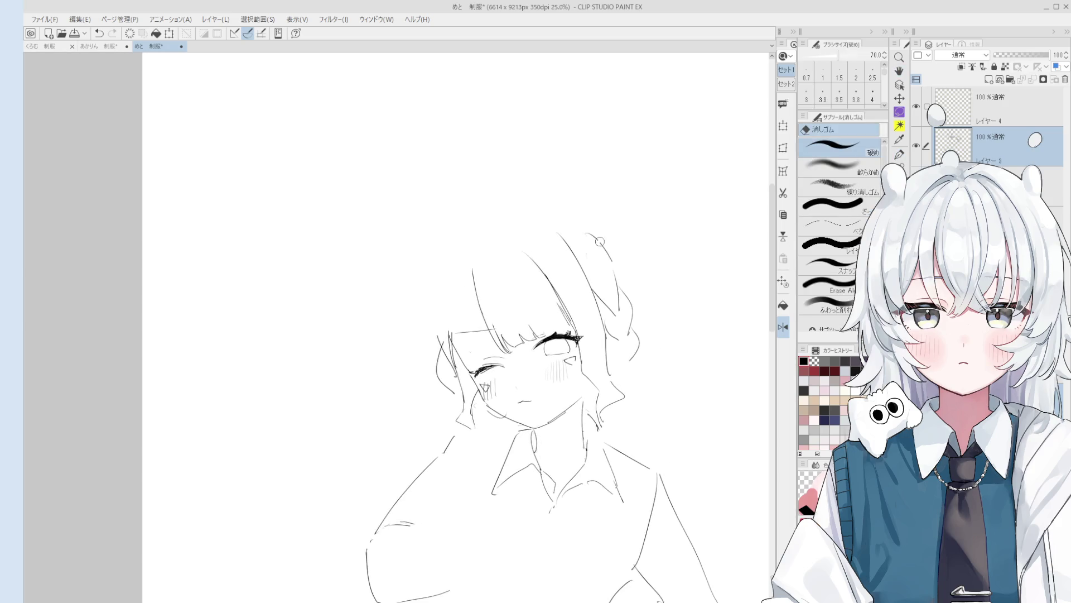
key(p)
key(ctrl+z)
mouse_move(574, 230)
mouse_down()
mouse_move(613, 272)
mouse_move(621, 309)
mouse_up()
key(e)
key(p)
mouse_move(609, 267)
mouse_down()
mouse_move(620, 313)
mouse_move(627, 298)
mouse_up()
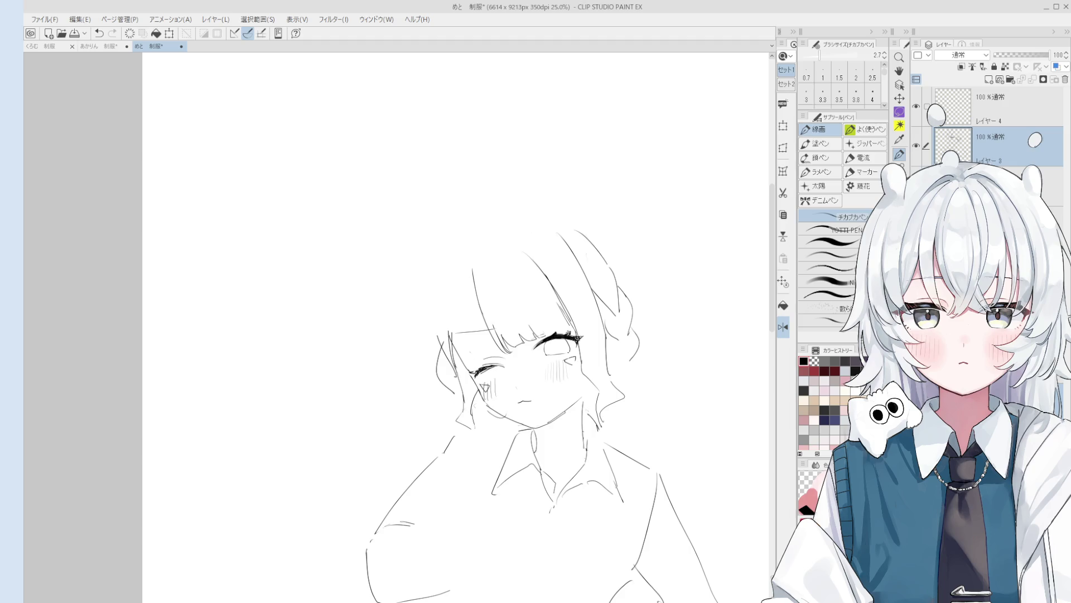
Step: Add short strokes in the hair to form the braid's loops
scroll(614, 353, up, 1)
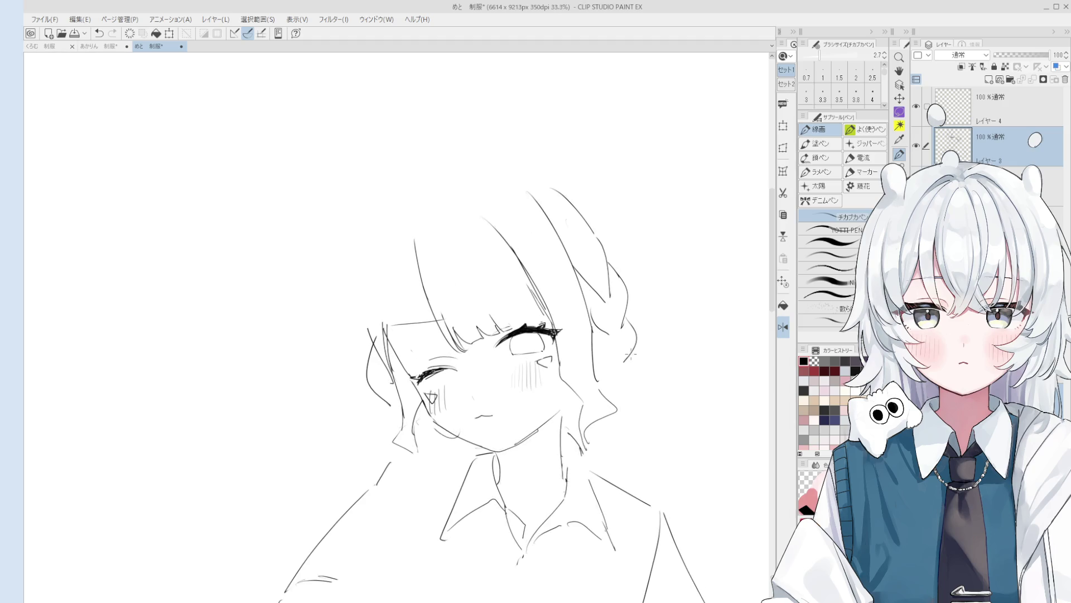
key(e)
key(p)
key(ctrl+z)
mouse_move(630, 307)
mouse_down()
mouse_move(629, 339)
mouse_move(620, 326)
mouse_up()
key(e)
key(p)
key(ctrl+z)
scroll(616, 312, up, 1)
key(e)
key(p)
mouse_move(605, 279)
mouse_down()
mouse_move(605, 304)
mouse_move(606, 293)
mouse_move(642, 362)
mouse_up()
Step: Draw the vertical braid stroke, undoing stray strokes near and below the braid
scroll(614, 337, up, 1)
key(e)
key(p)
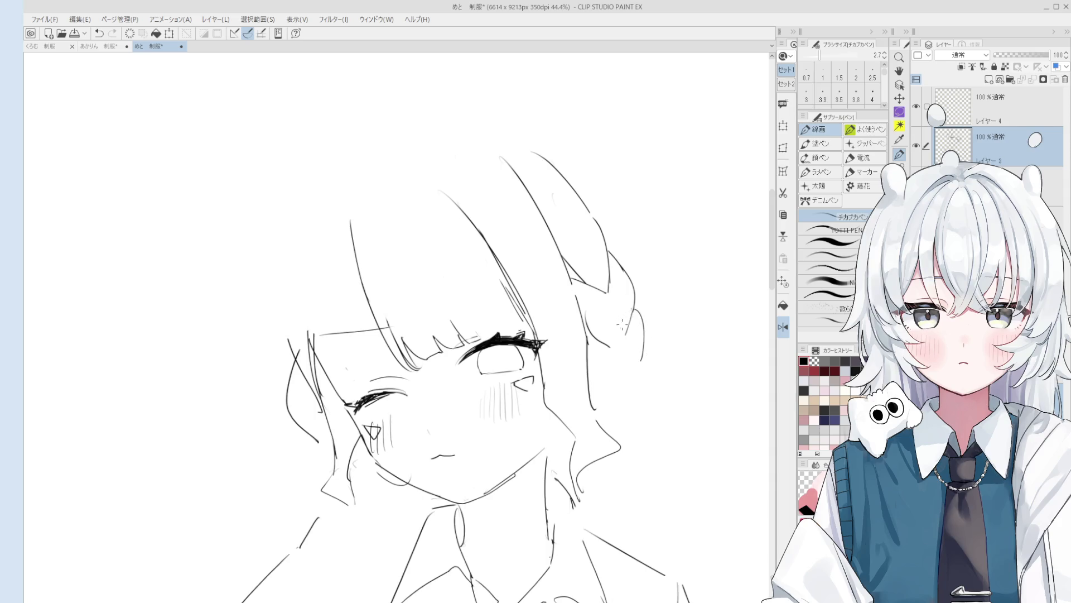
drag(609, 279, 615, 330)
key(ctrl+z)
mouse_move(607, 282)
mouse_down()
mouse_move(614, 323)
mouse_move(587, 313)
mouse_move(620, 331)
mouse_up()
key(e)
key(p)
scroll(617, 332, down, 1)
key(ctrl+z)
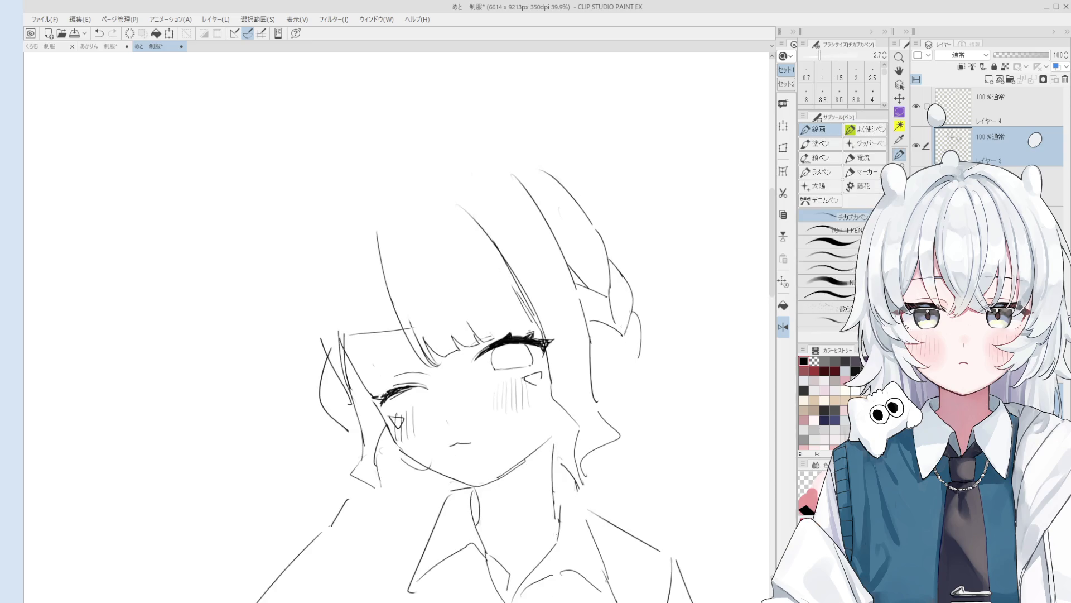
key(ctrl+z)
Step: Try short braid strokes, a lower right hair curve and a hair line segment, undoing each
scroll(641, 351, up, 2)
scroll(647, 354, up, 1)
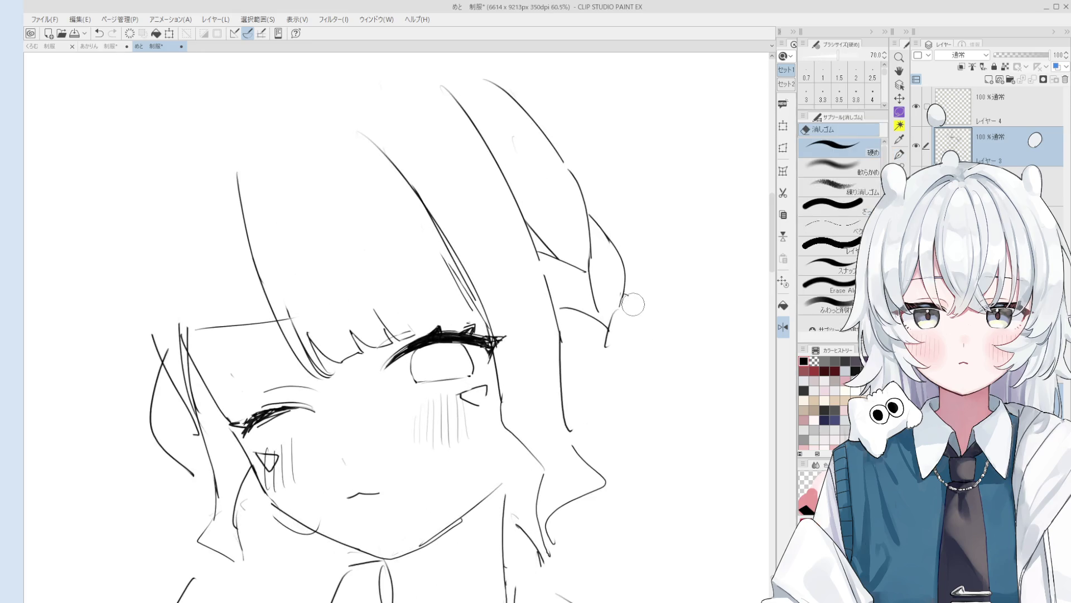
key(p)
mouse_move(636, 298)
mouse_down()
mouse_move(637, 365)
mouse_move(615, 371)
mouse_up()
key(ctrl+z)
scroll(631, 357, down, 2)
key(ctrl+z)
key(ctrl+z)
mouse_move(631, 304)
mouse_down()
mouse_move(625, 371)
mouse_move(575, 334)
mouse_move(618, 368)
mouse_up()
key(ctrl+z)
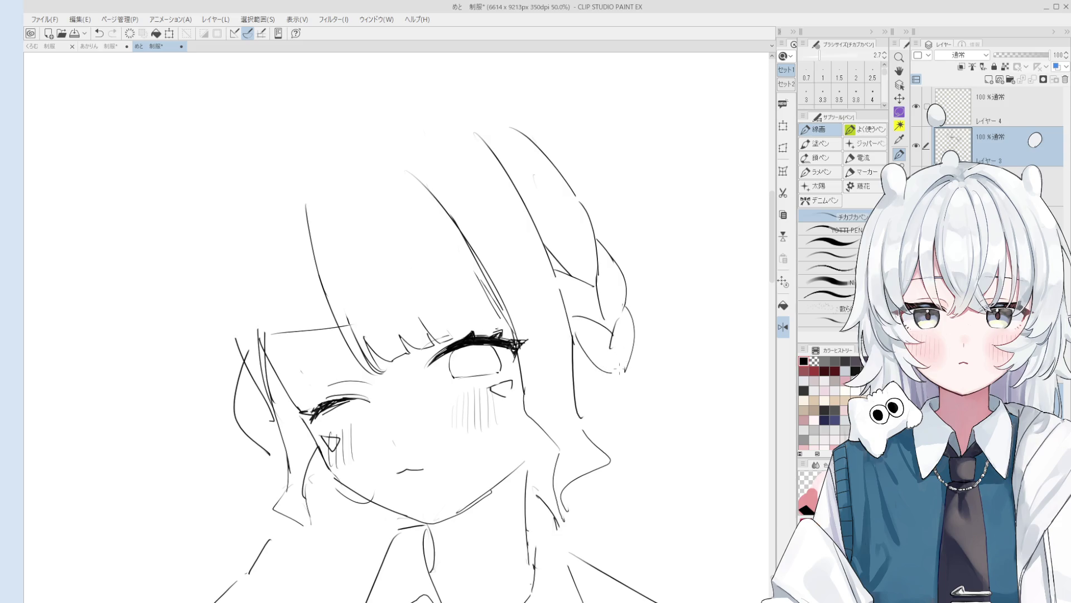
key(ctrl+z)
key(ctrl+z)
mouse_move(569, 326)
mouse_down()
mouse_move(573, 416)
mouse_move(604, 451)
mouse_up()
key(ctrl+z)
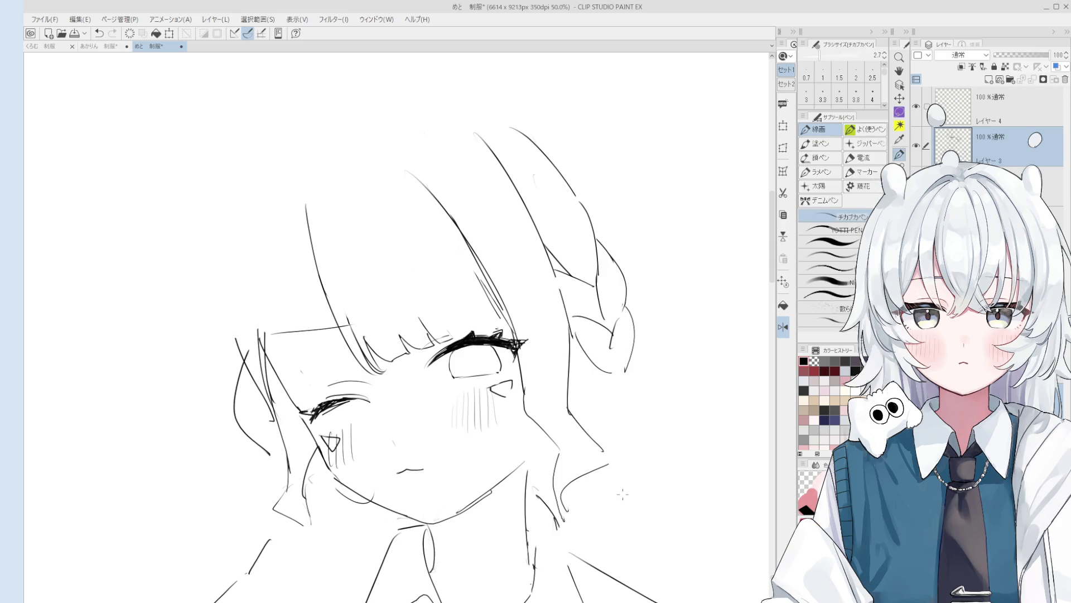
Step: Draw strands curling down-left below the braid and one beside the face
mouse_move(570, 519)
mouse_down()
mouse_move(600, 461)
mouse_move(568, 499)
mouse_up()
key(ctrl+z)
key(ctrl+z)
mouse_move(602, 453)
mouse_down()
mouse_move(557, 498)
mouse_move(593, 513)
mouse_up()
key(e)
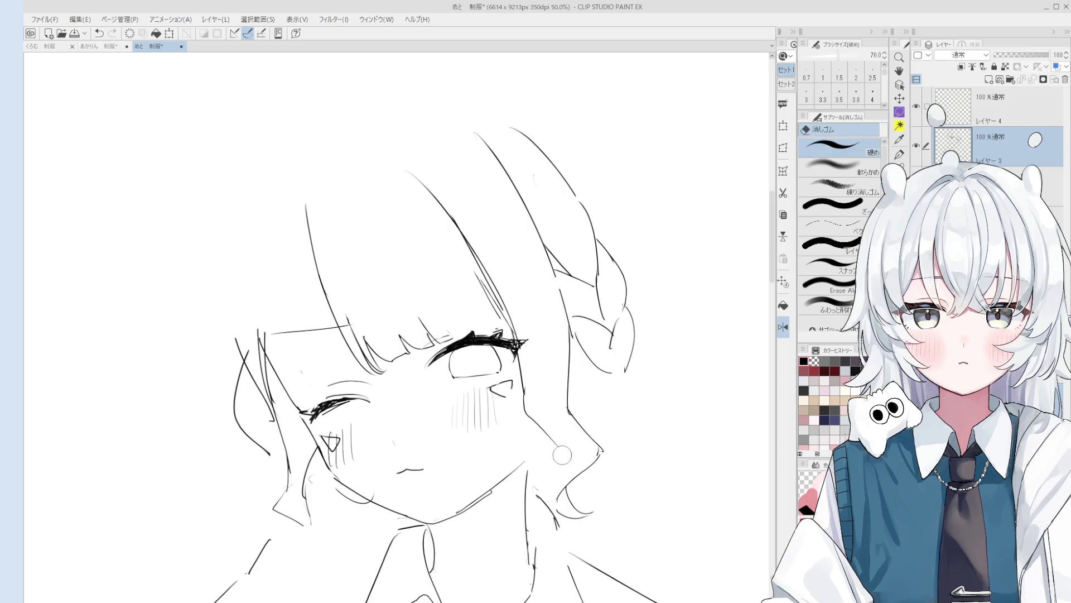
key(p)
drag(560, 453, 550, 508)
Step: Add a curved strand and a long strand beside the braid
drag(576, 316, 607, 360)
mouse_move(552, 263)
mouse_down()
mouse_move(587, 364)
mouse_move(574, 410)
mouse_up()
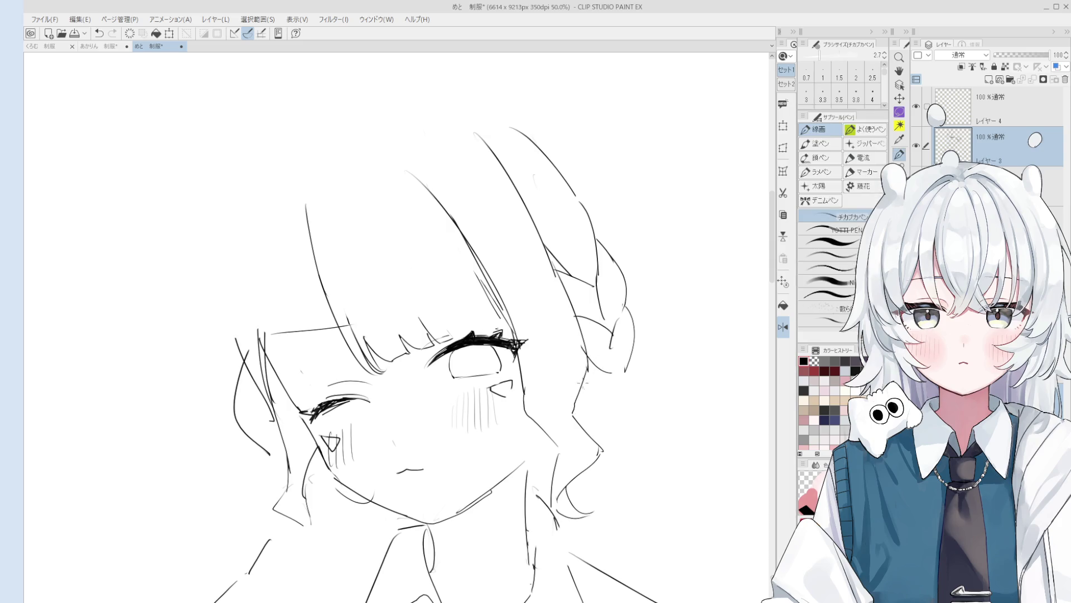
key(e)
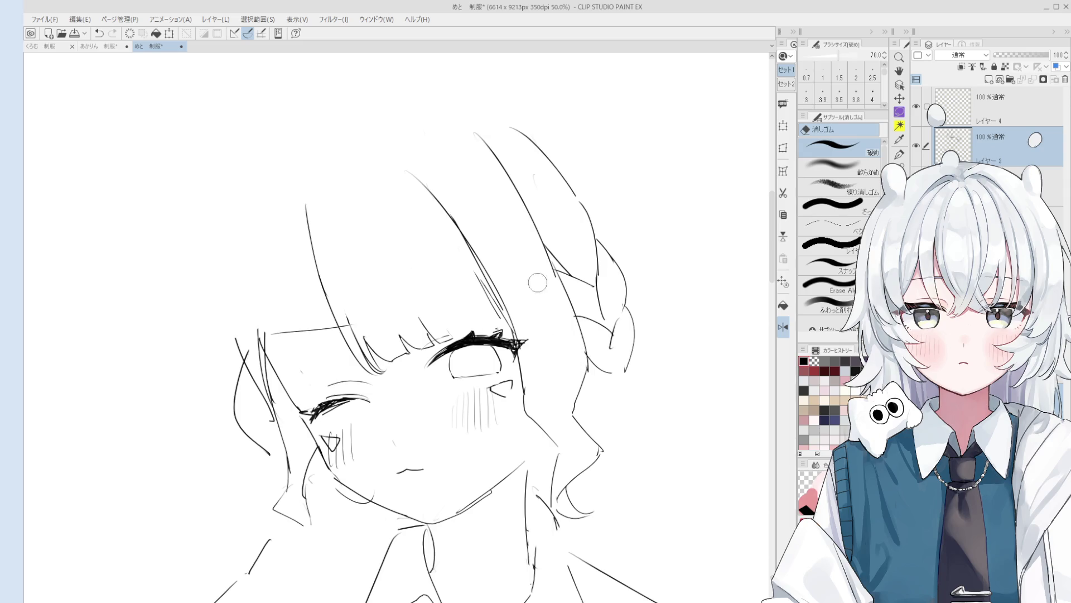
key(p)
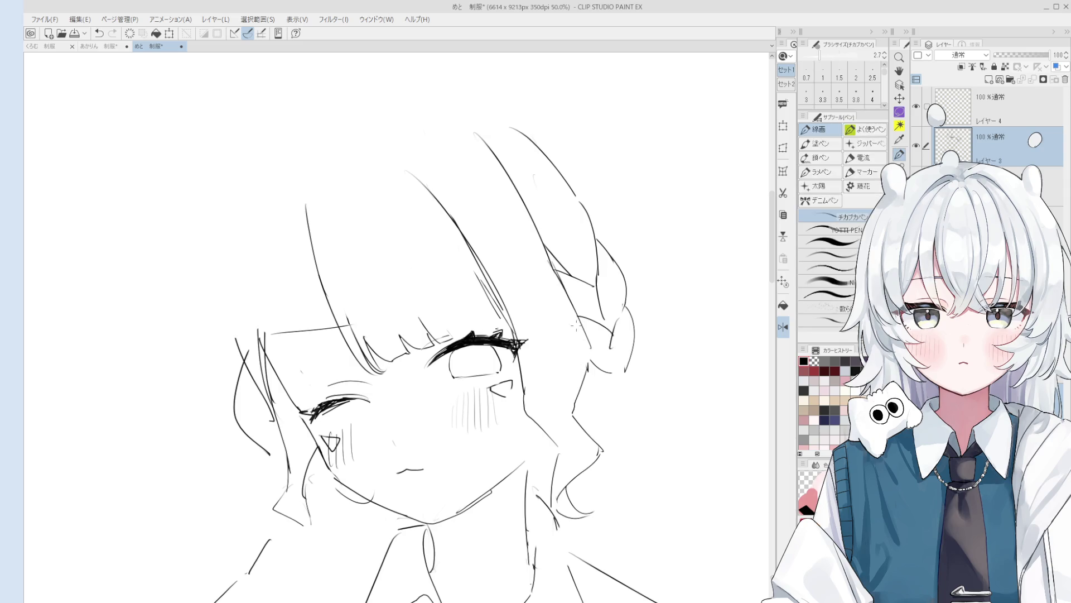
scroll(580, 379, down, 1)
key(e)
key(p)
scroll(486, 285, down, 2)
scroll(487, 286, down, 2)
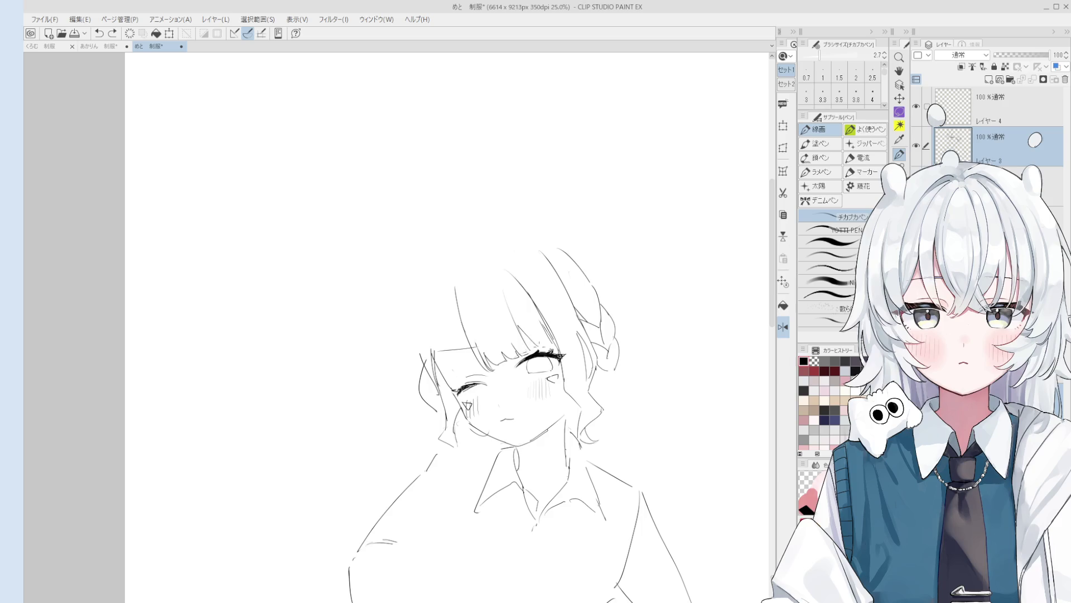
Step: Bring the whole figure into view and add a short stroke left of the sleeve
drag(535, 346, 515, 300)
scroll(438, 350, down, 1)
key(p)
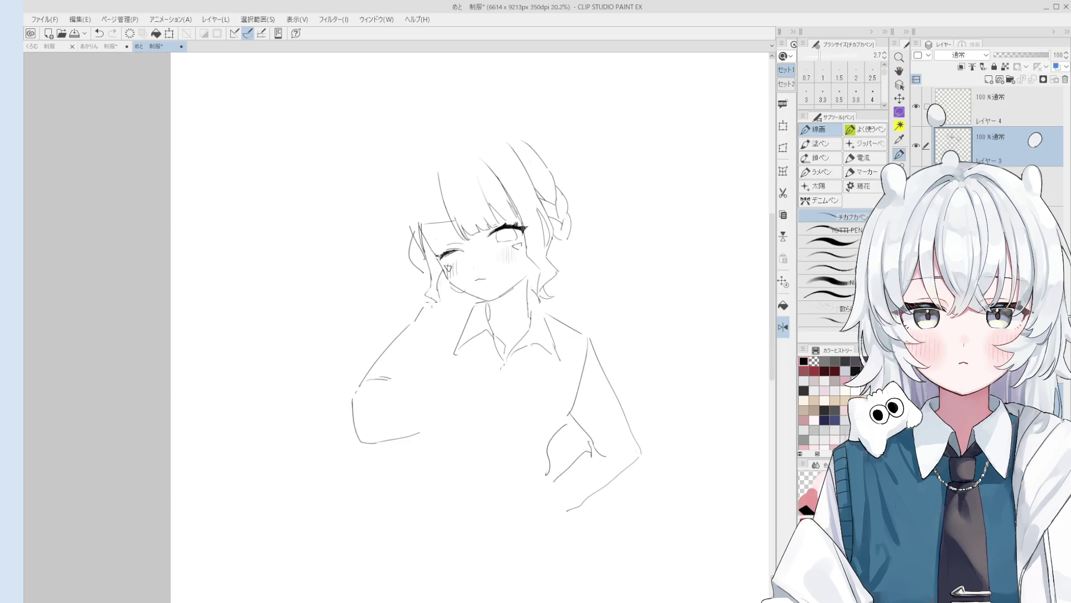
scroll(401, 386, up, 1)
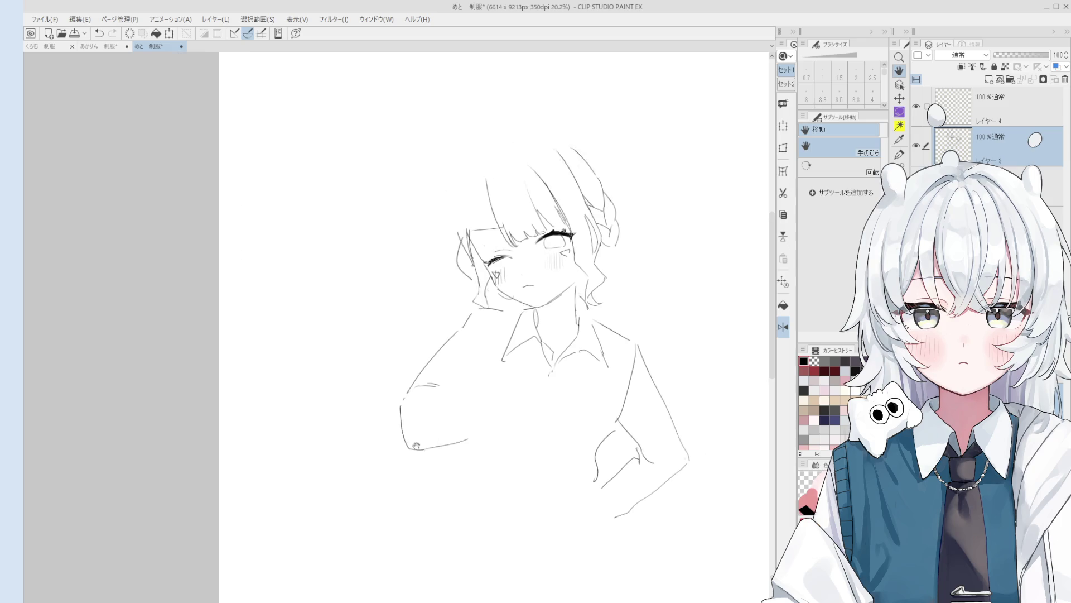
mouse_move(330, 309)
mouse_down()
mouse_move(349, 334)
mouse_move(347, 312)
mouse_move(351, 332)
mouse_up()
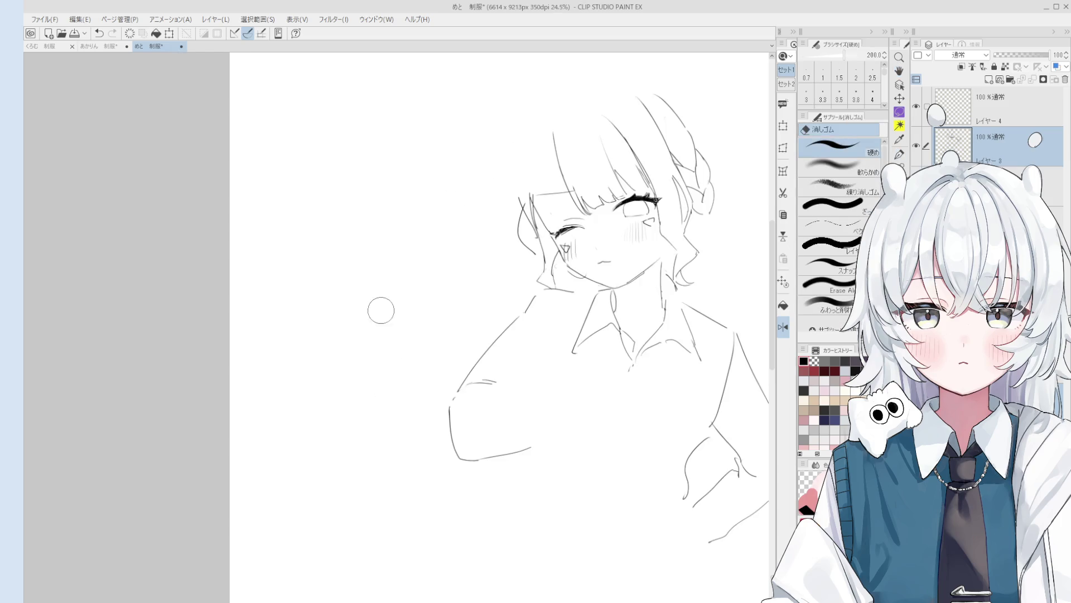
Step: Draw the lower edge of the raised sleeve and an arm line, undoing the short collar line
scroll(549, 381, up, 1)
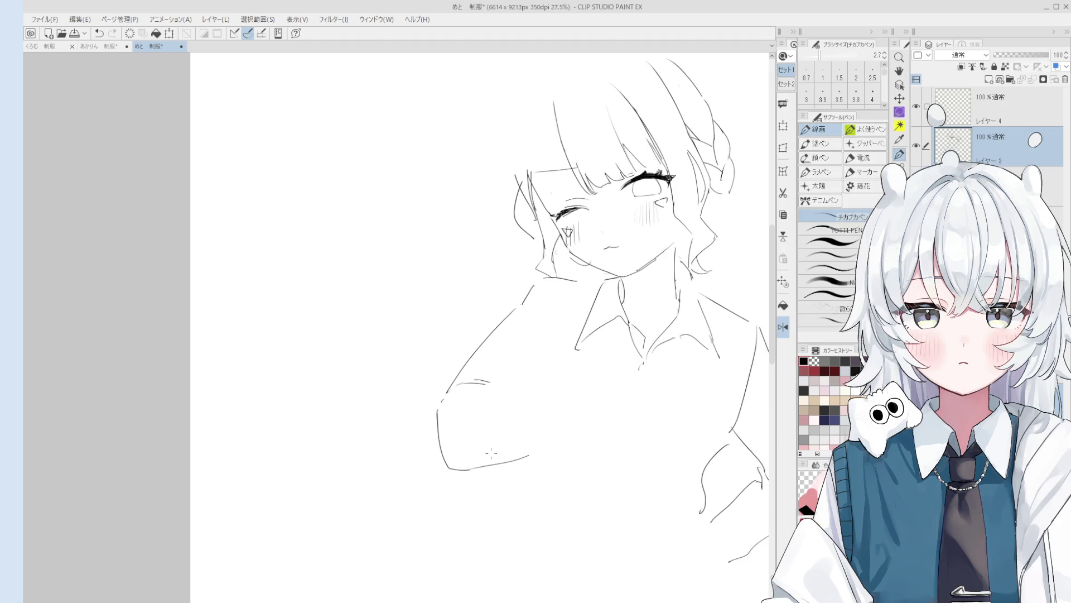
mouse_move(462, 458)
mouse_down()
mouse_move(568, 402)
mouse_move(573, 380)
mouse_up()
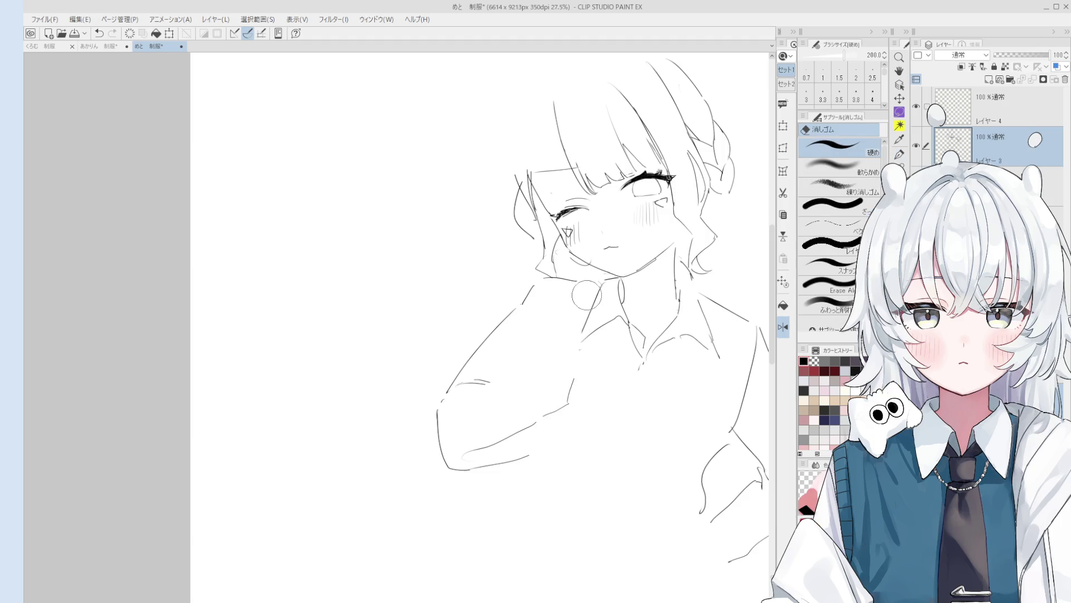
drag(605, 286, 586, 346)
key(ctrl+z)
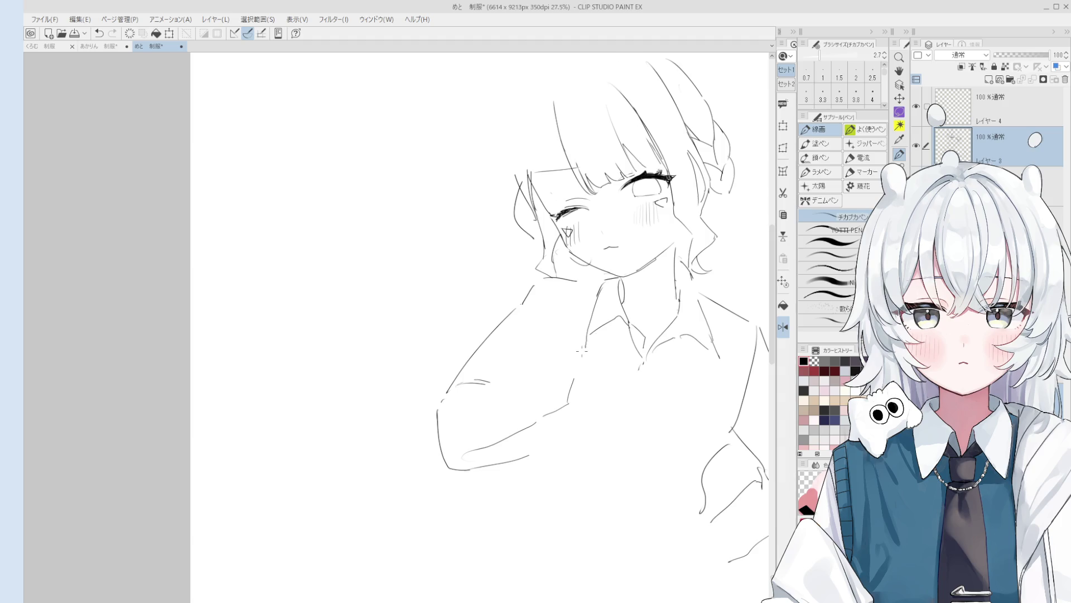
Step: Draw a line from the chin down along the arm and erase its lower end
drag(580, 360, 584, 376)
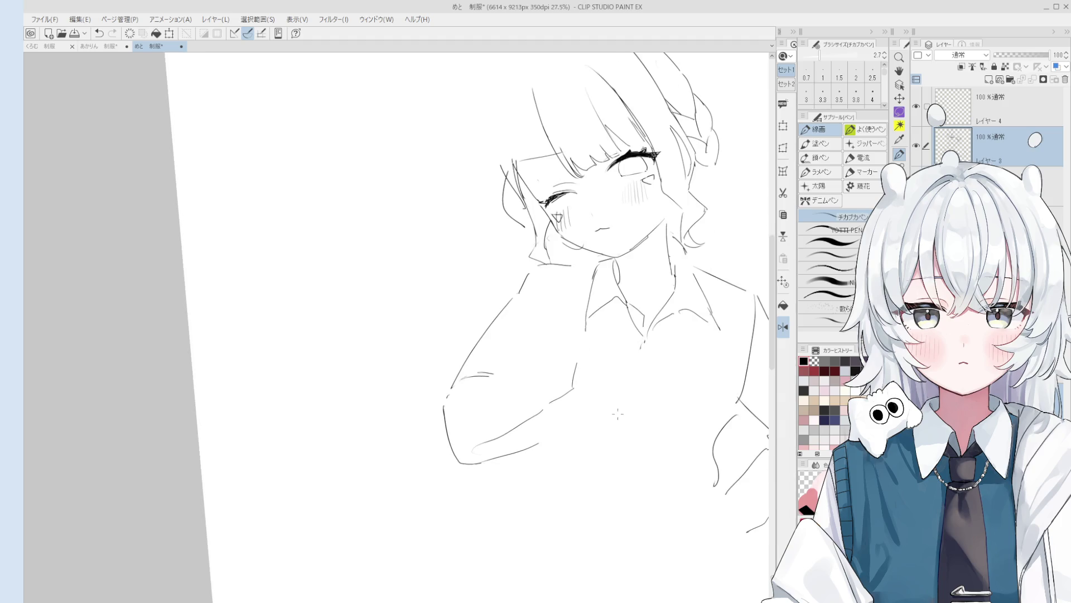
key(e)
scroll(621, 353, up, 3)
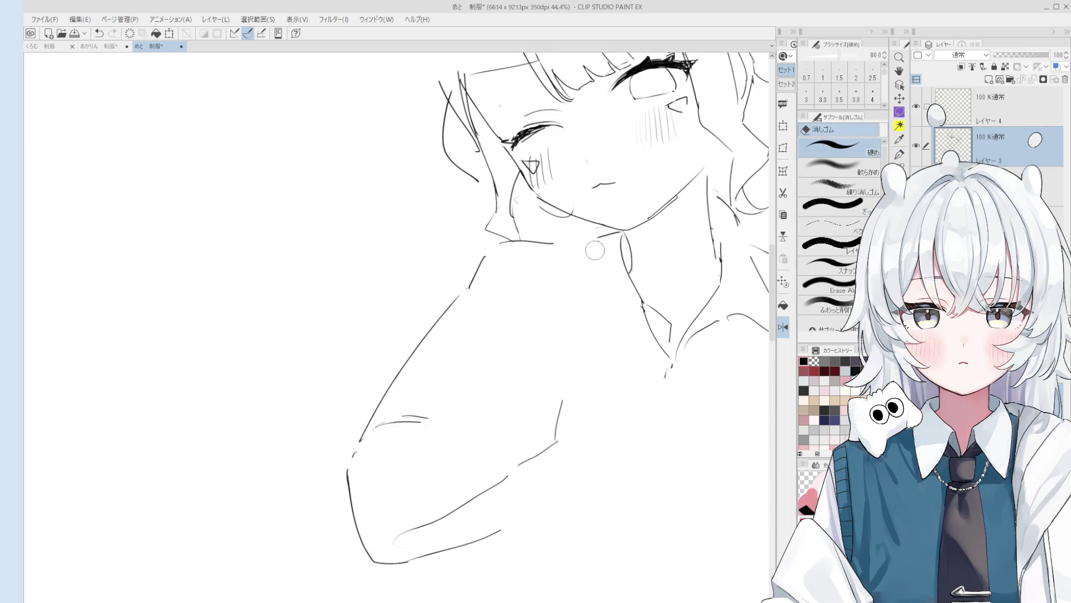
key(p)
drag(598, 235, 573, 326)
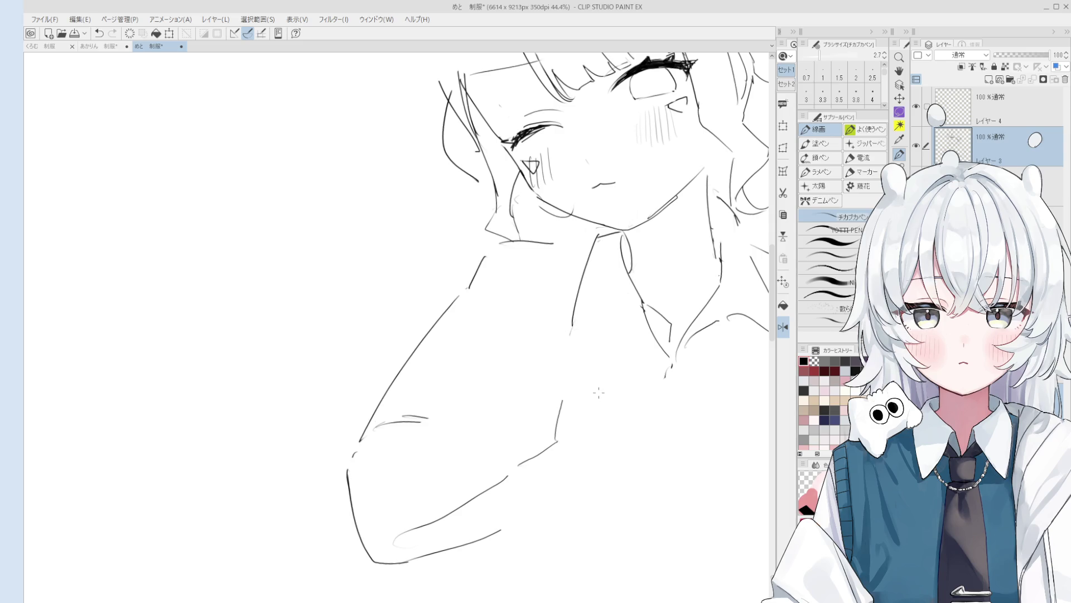
key(e)
drag(581, 320, 572, 343)
Step: Add the collar stroke under the chin
key(p)
key(e)
key(p)
mouse_move(581, 337)
mouse_down()
mouse_move(636, 308)
mouse_move(575, 345)
mouse_move(619, 302)
mouse_up()
scroll(586, 329, down, 1)
key(e)
key(p)
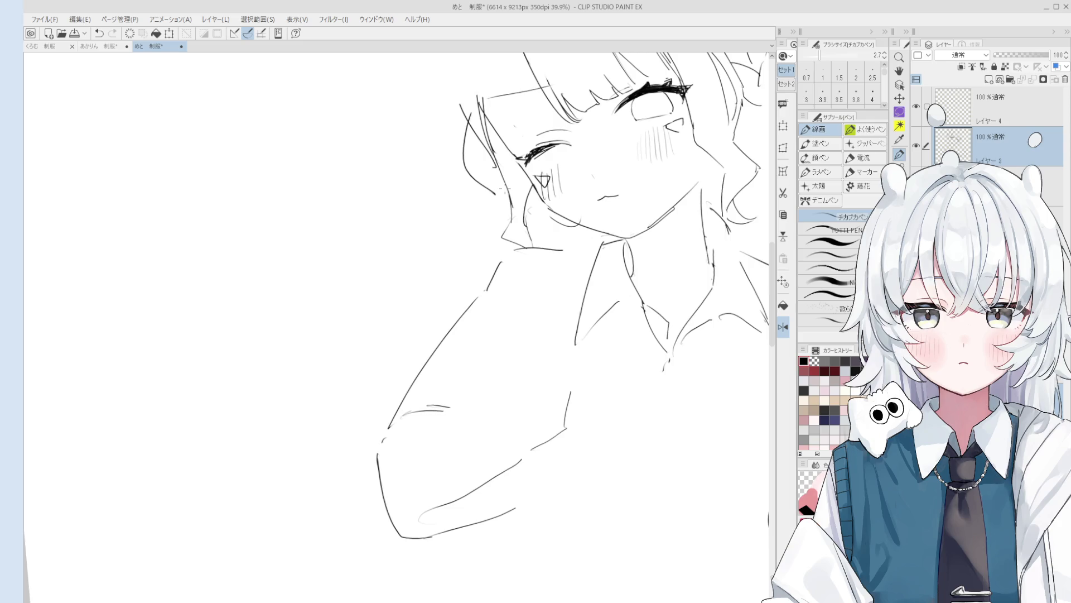
Step: Erase the short forearm strokes and shirt line end, then redraw the forearm stroke shorter
scroll(597, 382, down, 2)
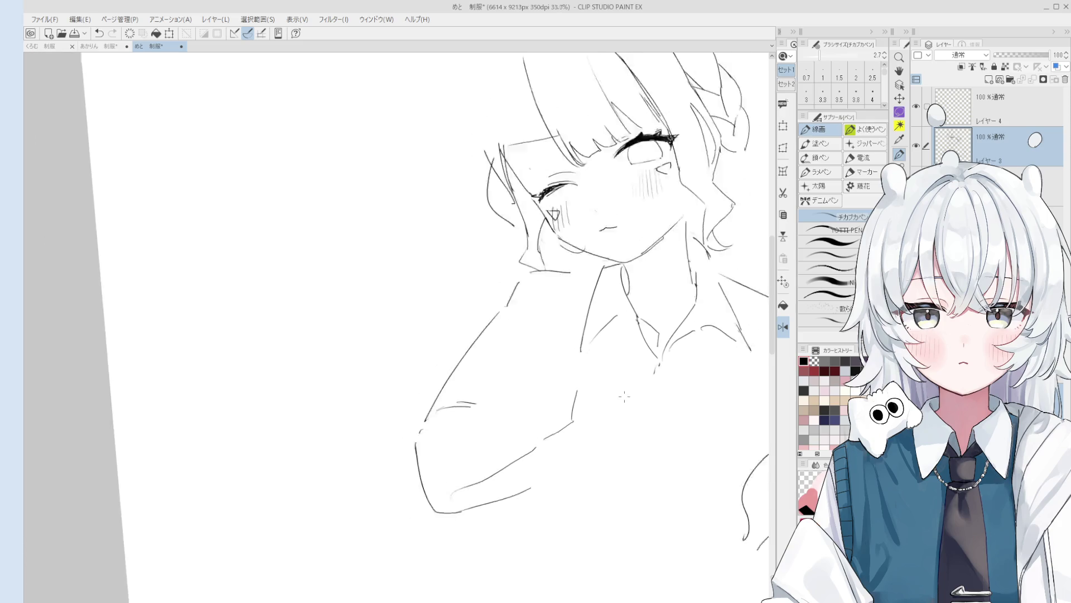
key(o)
key(p)
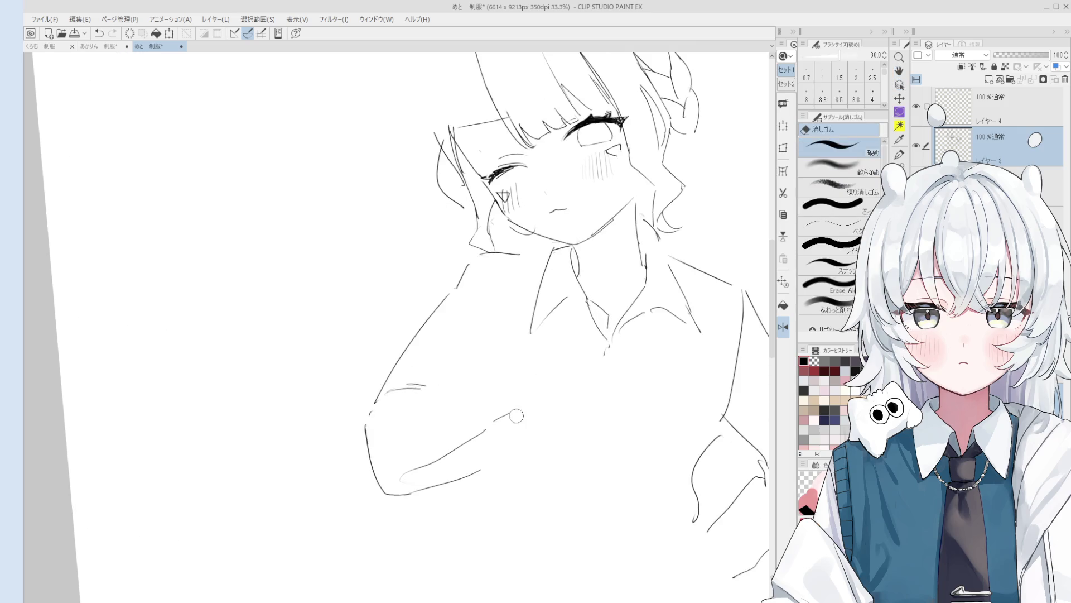
key(e)
mouse_move(529, 390)
mouse_down()
mouse_move(496, 420)
mouse_move(530, 392)
mouse_up()
key(p)
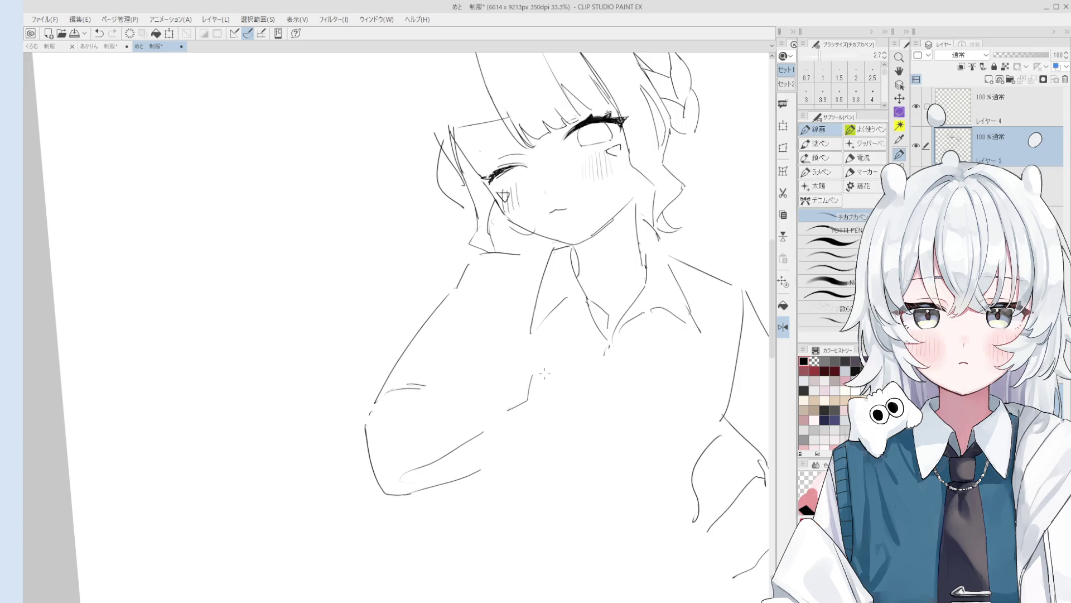
key(e)
drag(527, 315, 533, 333)
drag(542, 374, 500, 427)
key(p)
key(ctrl+z)
drag(526, 392, 493, 418)
key(e)
mouse_move(527, 393)
mouse_down()
mouse_move(494, 420)
mouse_move(525, 388)
mouse_up()
key(p)
Step: Erase the old sleeve cuff line and redraw it further left
key(e)
drag(368, 427, 384, 494)
key(p)
drag(360, 418, 366, 485)
key(e)
key(p)
Step: Zoom out to view the whole figure
key(ctrl+minus)
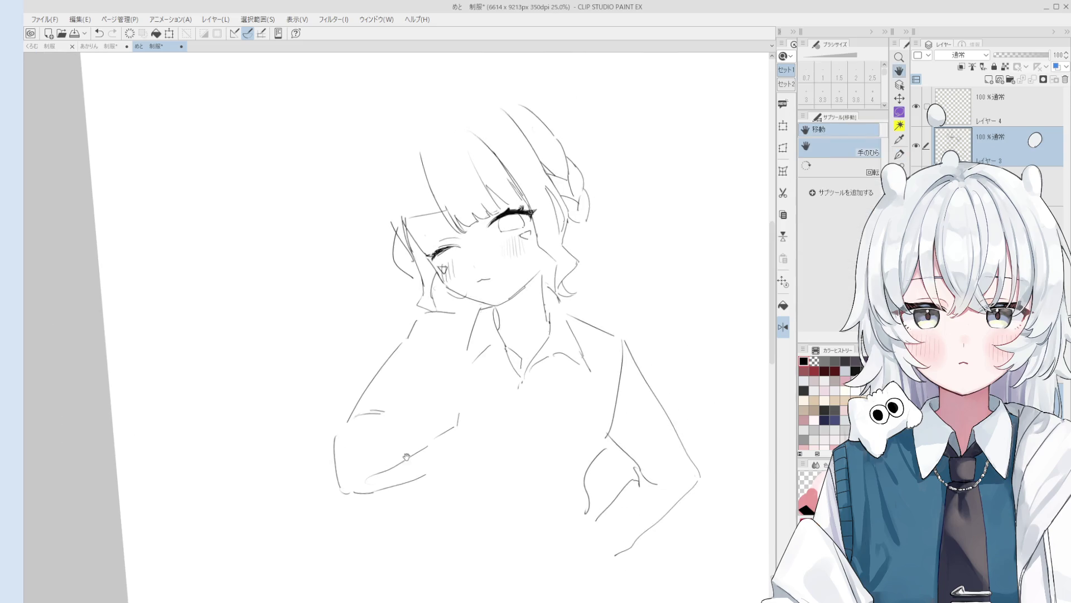
key(e)
key(p)
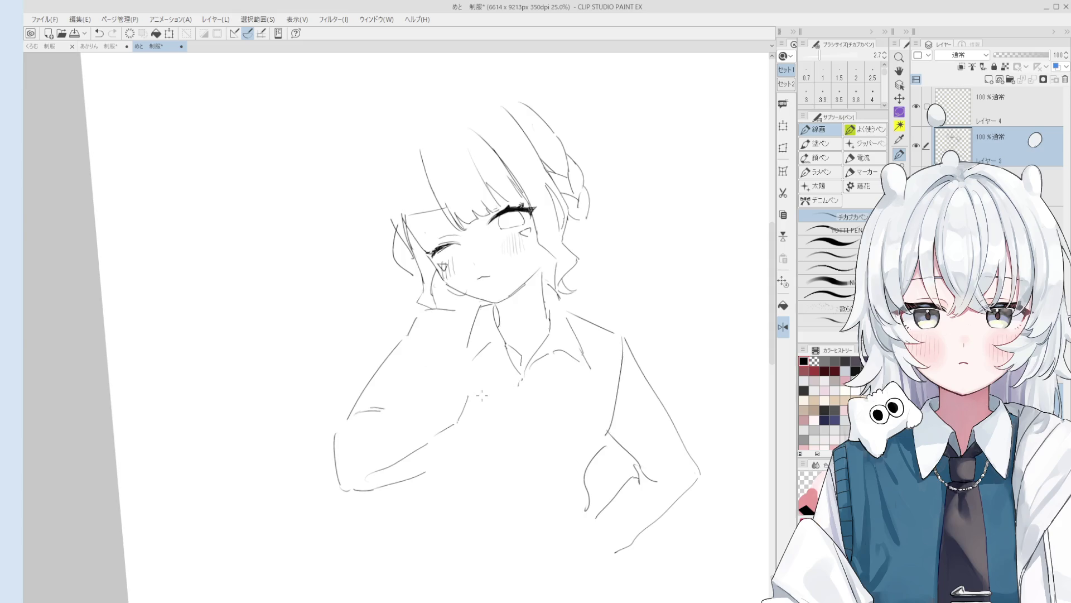
scroll(481, 398, up, 3)
scroll(459, 422, up, 1)
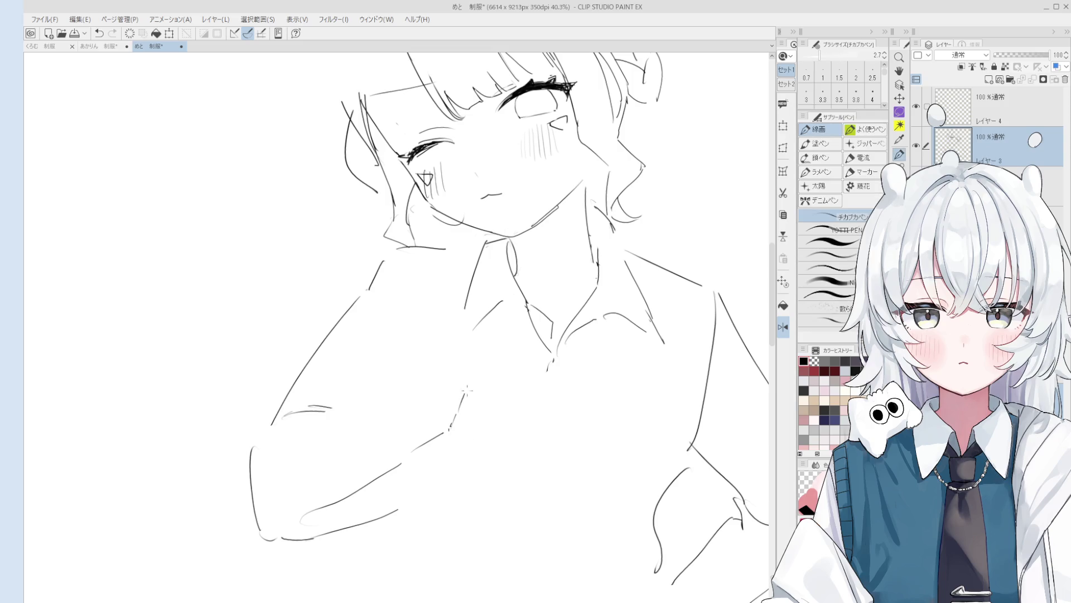
Step: Try a short stroke up the arm, then undo it
key(e)
key(p)
drag(451, 433, 465, 385)
key(e)
key(p)
key(ctrl+z)
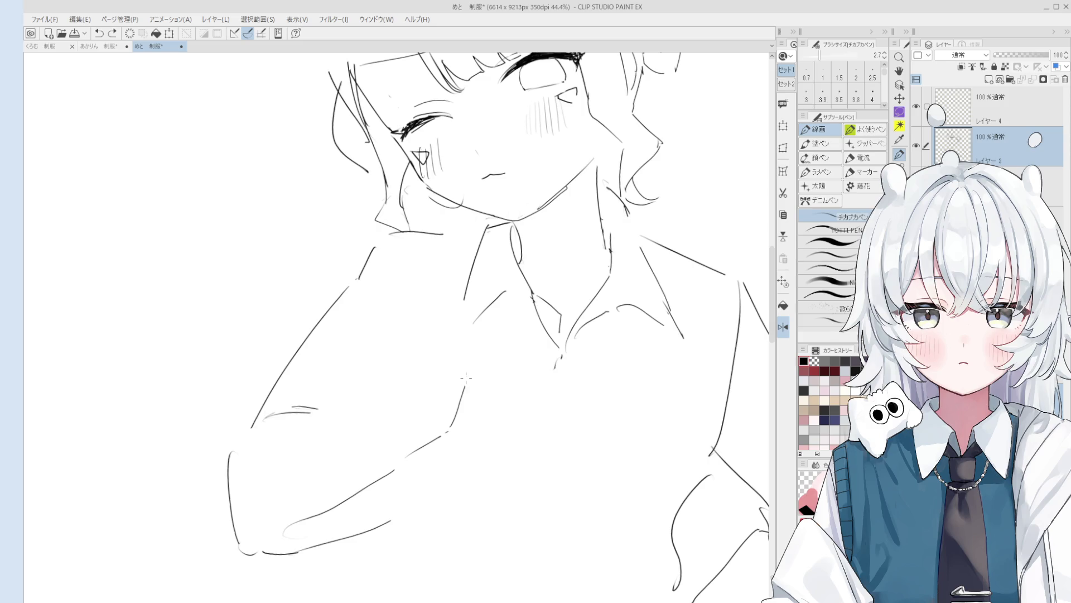
Step: Draw a short line up from the sleeve and a curved stroke on the shoulder
drag(468, 369, 453, 344)
drag(433, 303, 443, 325)
mouse_move(405, 312)
mouse_down()
mouse_move(461, 329)
mouse_move(478, 313)
mouse_move(502, 360)
mouse_up()
key(ctrl+z)
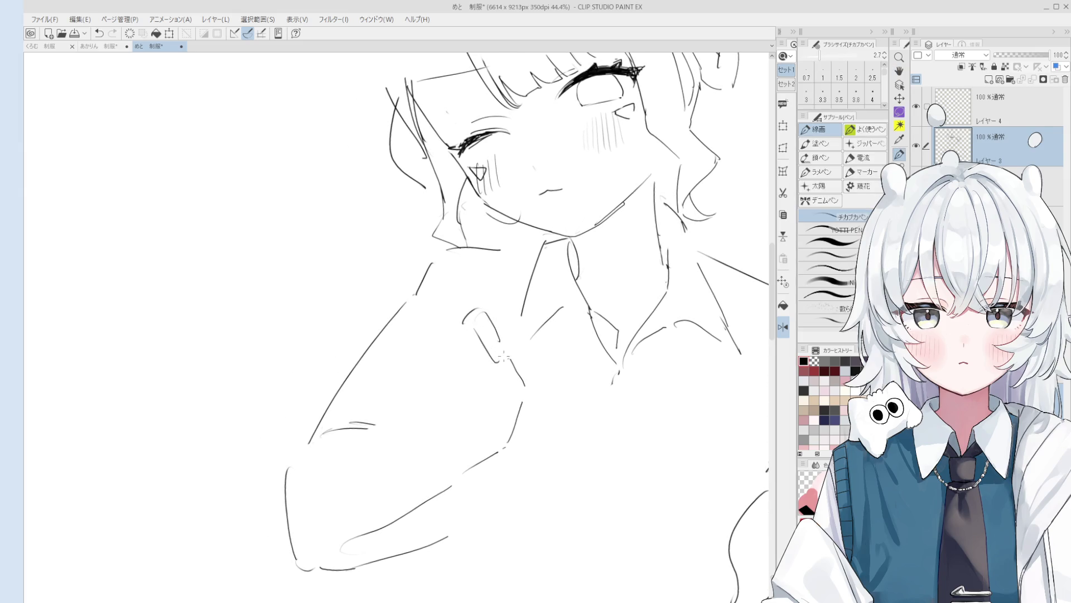
drag(545, 321, 585, 333)
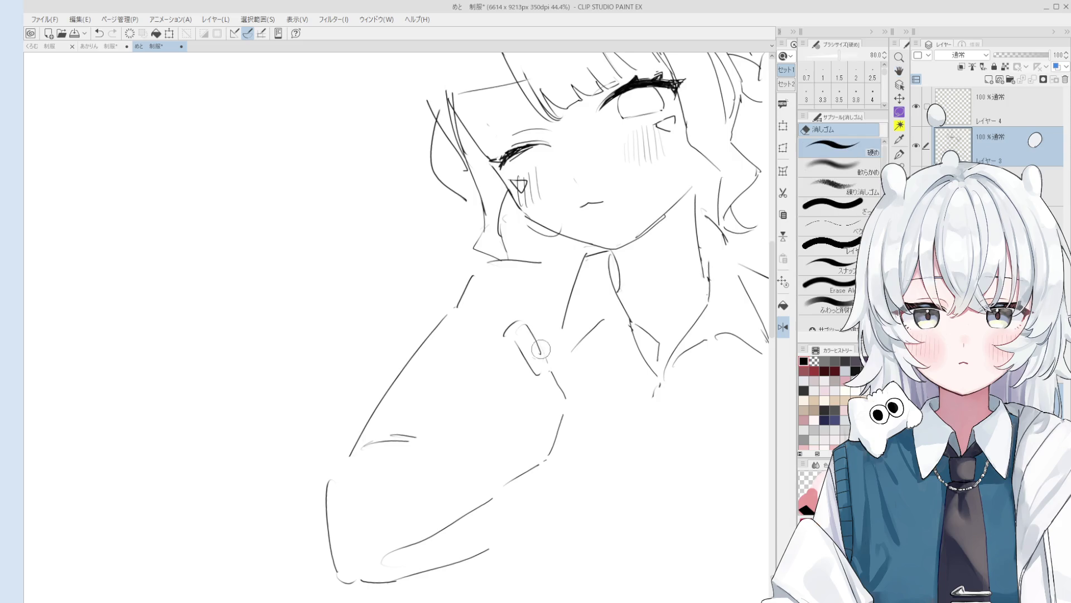
Step: Draw a finger line running down-right from the shoulder
scroll(525, 323, up, 1)
drag(525, 324, 550, 375)
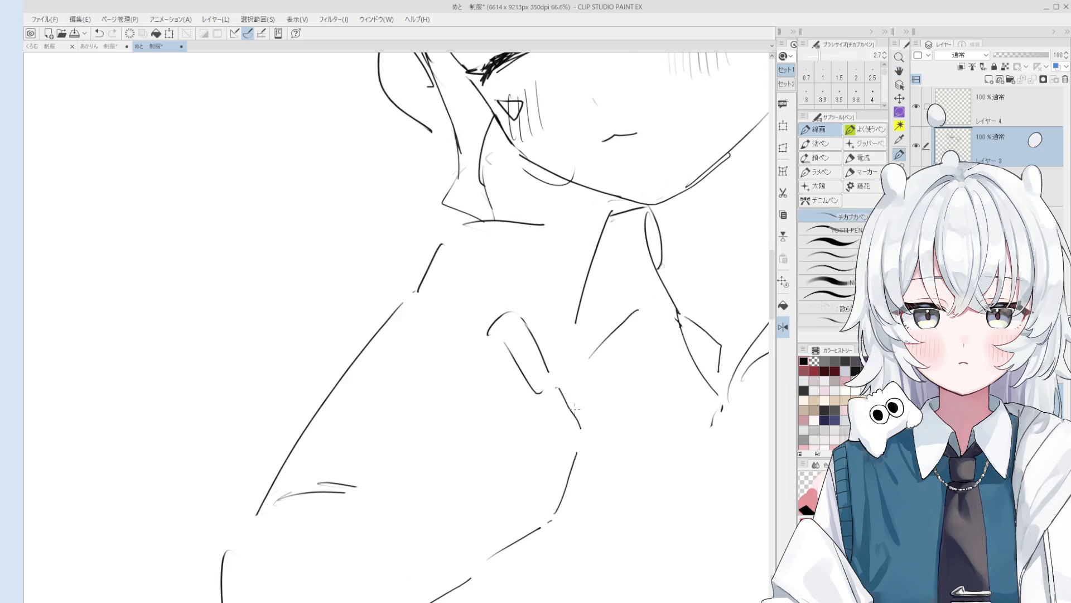
key(ctrl+z)
mouse_move(522, 319)
mouse_down()
mouse_move(556, 384)
mouse_move(531, 382)
mouse_move(552, 393)
mouse_move(564, 361)
mouse_move(545, 354)
mouse_up()
key(e)
key(p)
key(ctrl+z)
Step: Reposition the view and try a curved knuckle stroke across the hand
key(h)
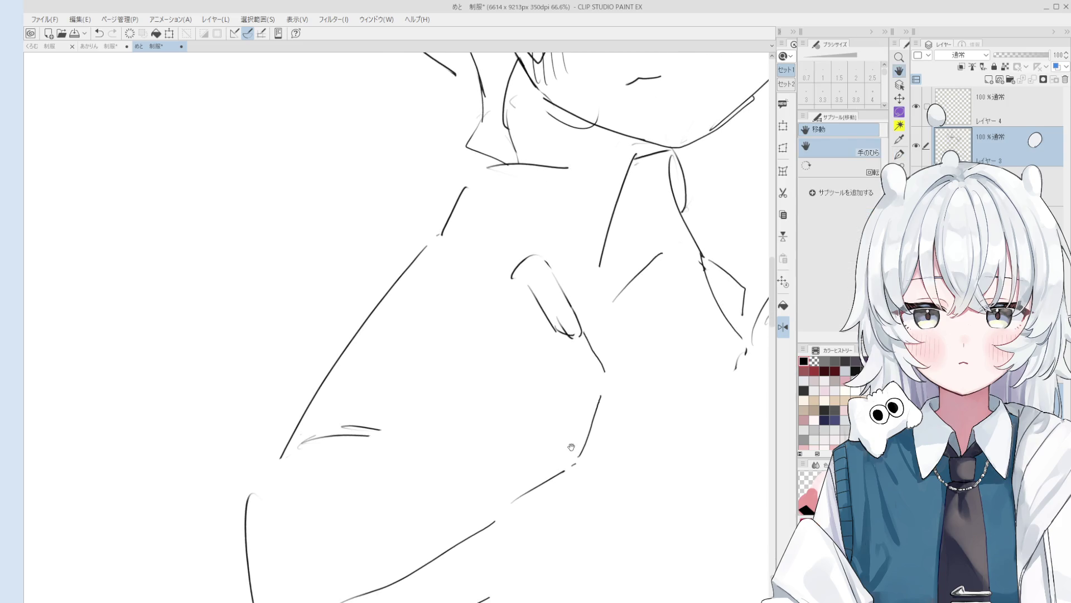
drag(578, 450, 550, 372)
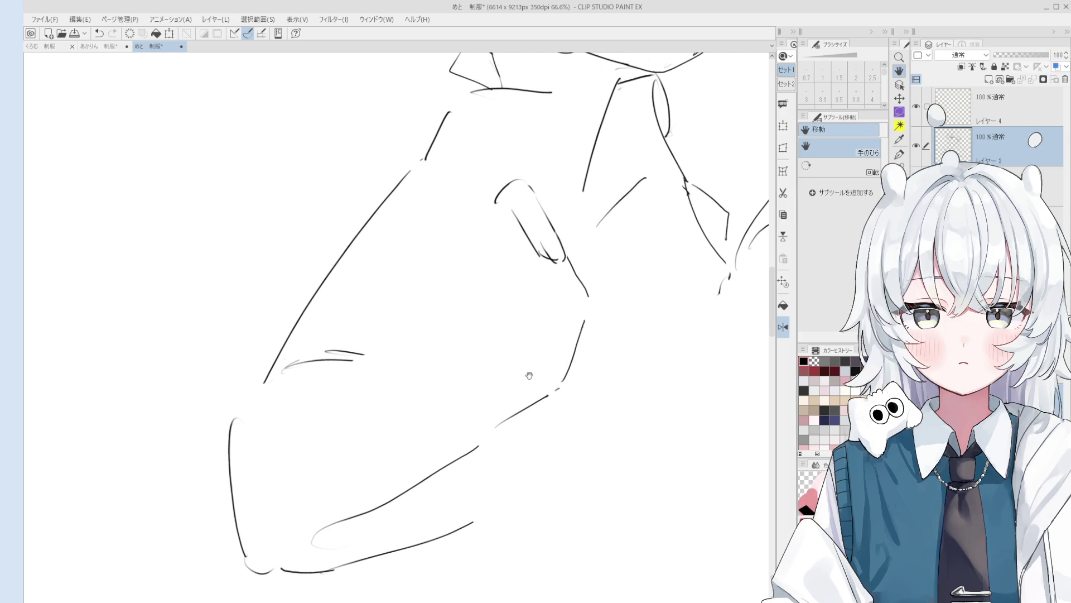
drag(513, 279, 534, 342)
key(p)
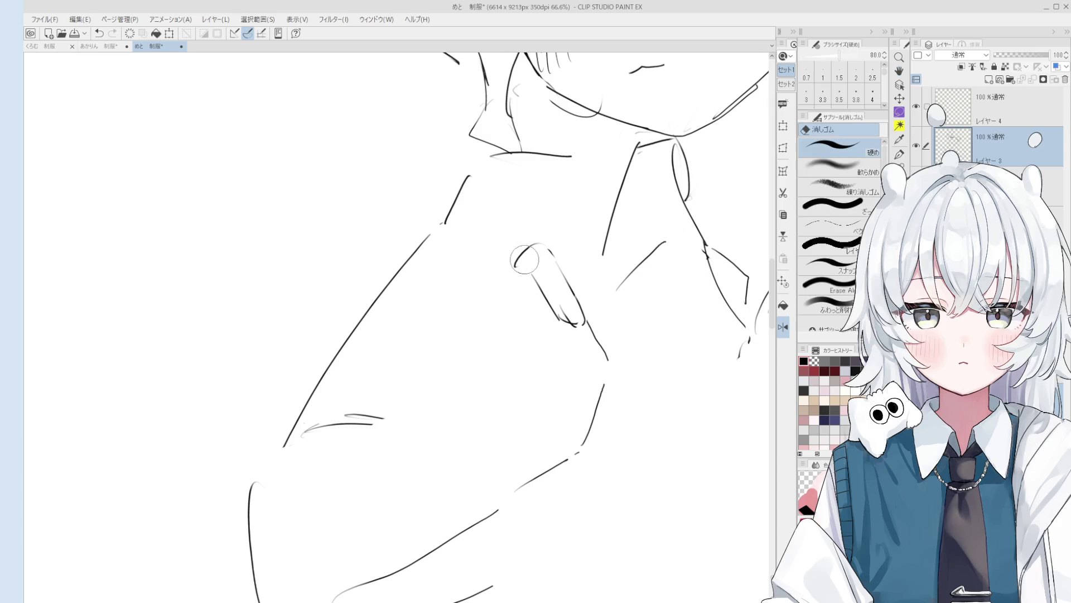
mouse_move(492, 280)
mouse_down()
mouse_move(522, 264)
mouse_move(530, 285)
mouse_move(509, 269)
mouse_move(515, 263)
mouse_move(553, 335)
mouse_up()
key(ctrl+z)
key(ctrl+z)
scroll(525, 267, down, 1)
Step: Draw a finger line down from the hand and erase the stray stroke to its left
key(ctrl+z)
key(ctrl+z)
drag(523, 269, 551, 333)
key(e)
key(p)
drag(524, 267, 487, 279)
key(ctrl+z)
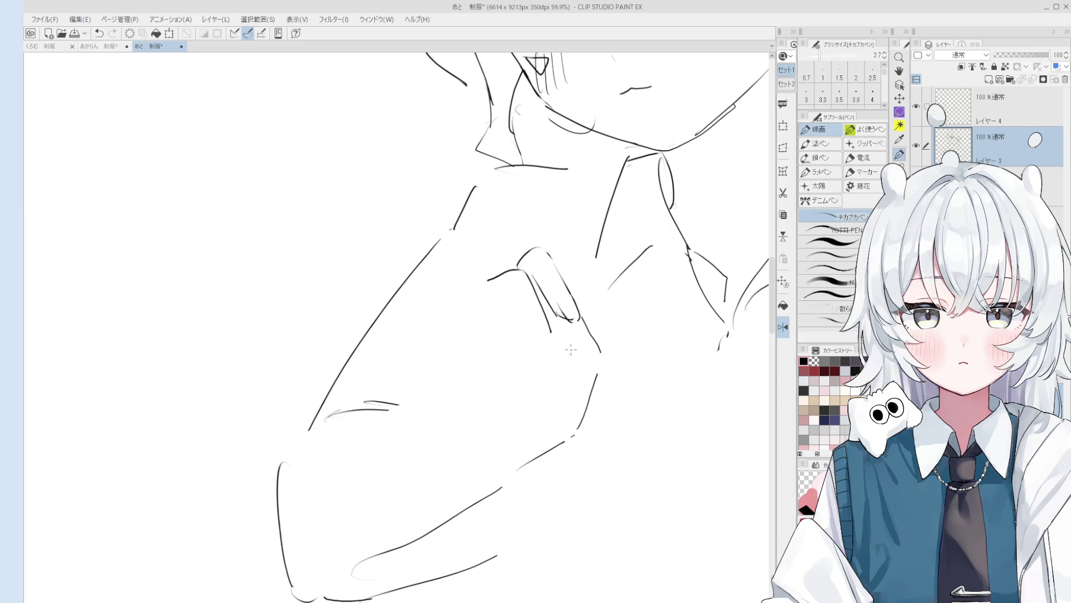
key(e)
drag(516, 270, 485, 283)
key(p)
Step: Add vertical finger edges inside the hand and trim the fingertips
scroll(519, 328, up, 1)
mouse_move(508, 287)
mouse_down()
mouse_move(531, 329)
mouse_move(525, 367)
mouse_up()
key(ctrl+z)
mouse_move(563, 333)
mouse_down()
mouse_move(551, 351)
mouse_move(553, 328)
mouse_move(553, 363)
mouse_up()
key(e)
key(p)
key(ctrl+z)
mouse_move(552, 322)
mouse_down()
mouse_move(553, 357)
mouse_move(533, 381)
mouse_move(537, 374)
mouse_move(552, 391)
mouse_move(546, 377)
mouse_up()
key(ctrl+z)
key(ctrl+z)
key(e)
key(p)
key(ctrl+z)
Step: Touch up the fingertip lines and try a short finger stroke
key(e)
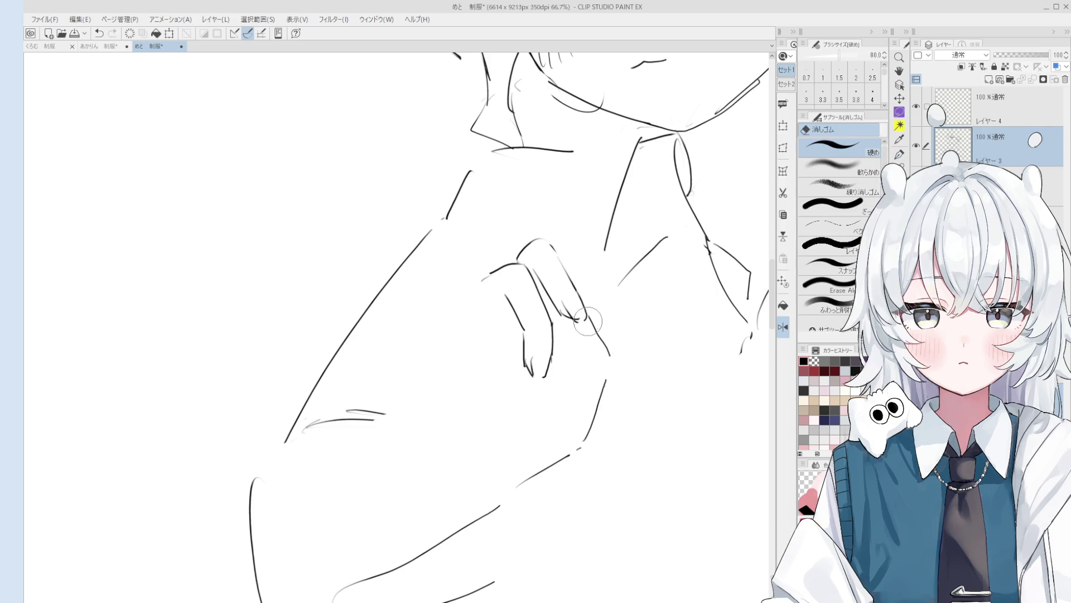
scroll(587, 319, up, 1)
drag(575, 312, 564, 298)
key(p)
scroll(576, 313, up, 1)
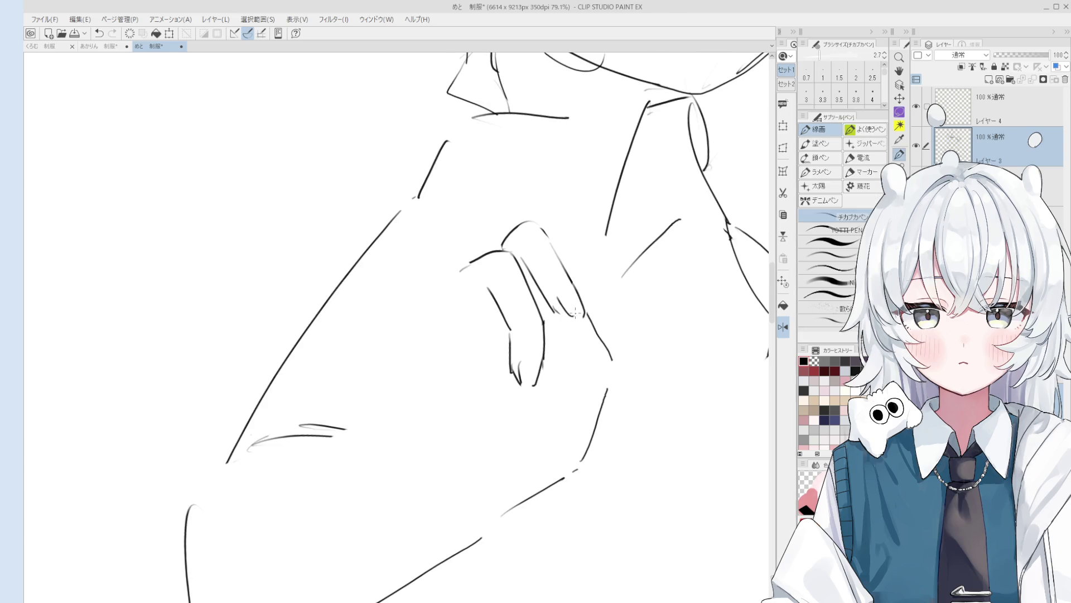
key(e)
key(p)
drag(526, 260, 531, 272)
key(ctrl+z)
Step: Redraw the finger stroke slightly lower and shifted
scroll(525, 271, down, 1)
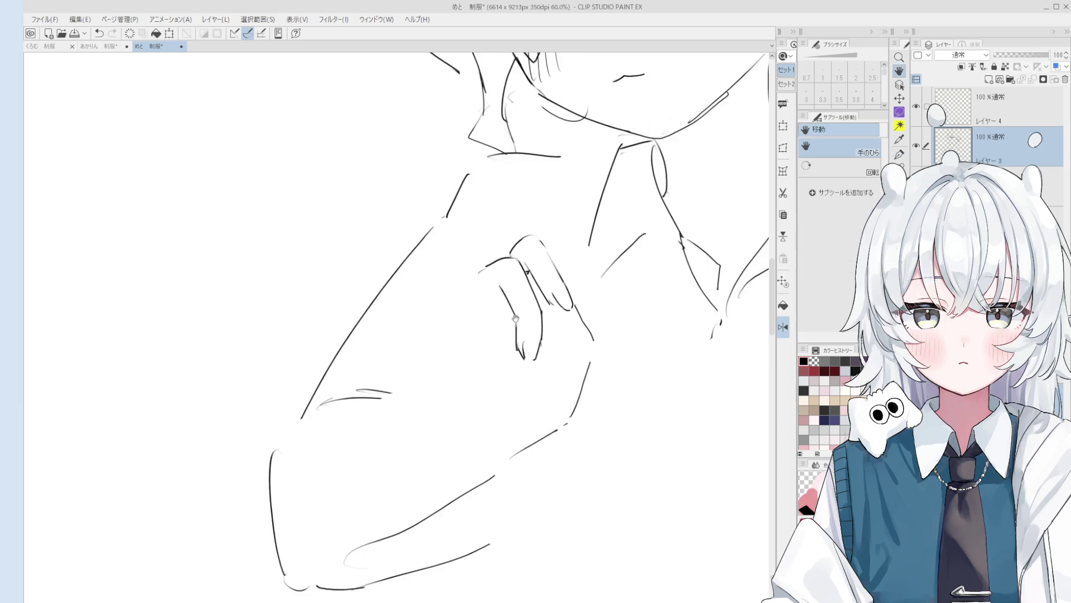
scroll(549, 303, down, 1)
key(ctrl+z)
drag(533, 295, 550, 307)
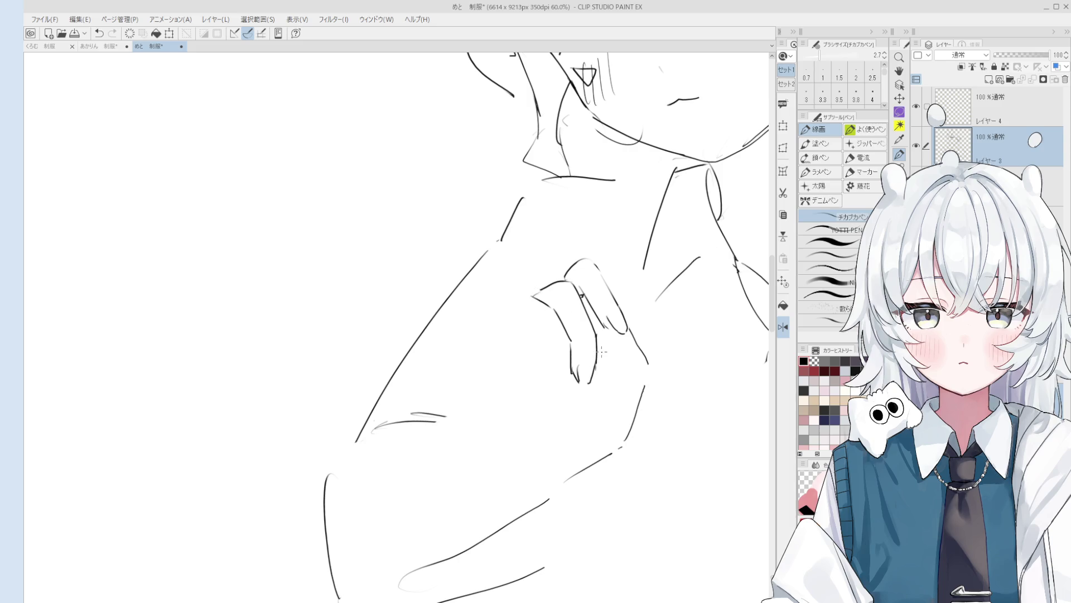
key(ctrl+z)
key(ctrl+z)
mouse_move(535, 291)
mouse_down()
mouse_move(553, 305)
mouse_move(570, 372)
mouse_up()
scroll(532, 312, up, 1)
key(ctrl+z)
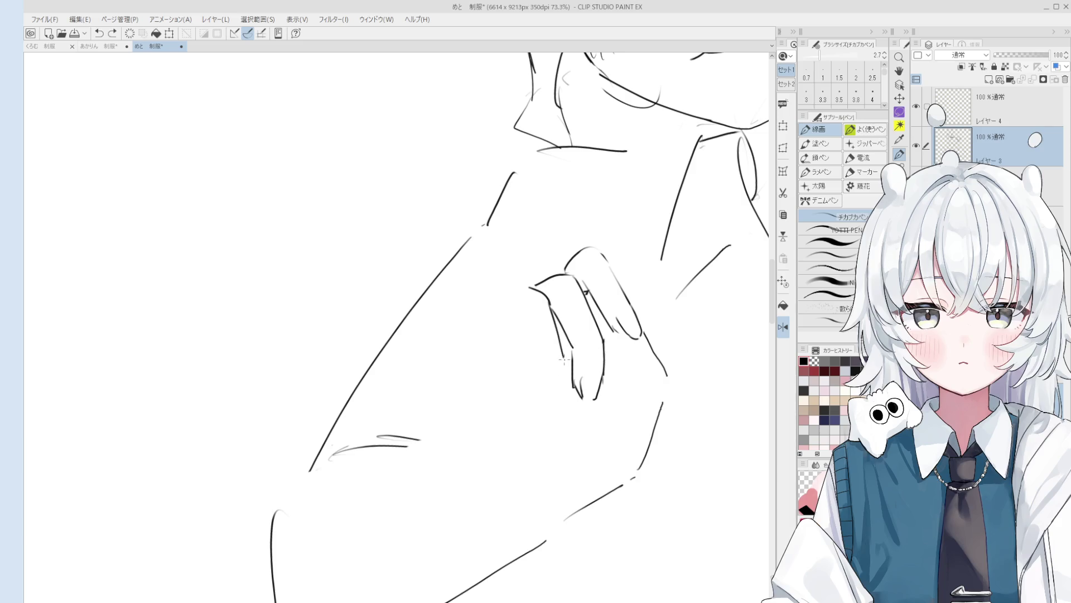
Step: Reshape the left finger line, extending it down and to the left
key(ctrl+z)
mouse_move(549, 305)
mouse_down()
mouse_move(567, 366)
mouse_move(555, 400)
mouse_up()
key(ctrl+z)
drag(568, 356, 557, 401)
mouse_move(526, 287)
mouse_down()
mouse_move(484, 305)
mouse_move(524, 307)
mouse_move(530, 320)
mouse_move(537, 391)
mouse_move(514, 373)
mouse_up()
key(ctrl+z)
key(ctrl+z)
key(ctrl+z)
key(ctrl+z)
key(ctrl+z)
scroll(500, 305, down, 2)
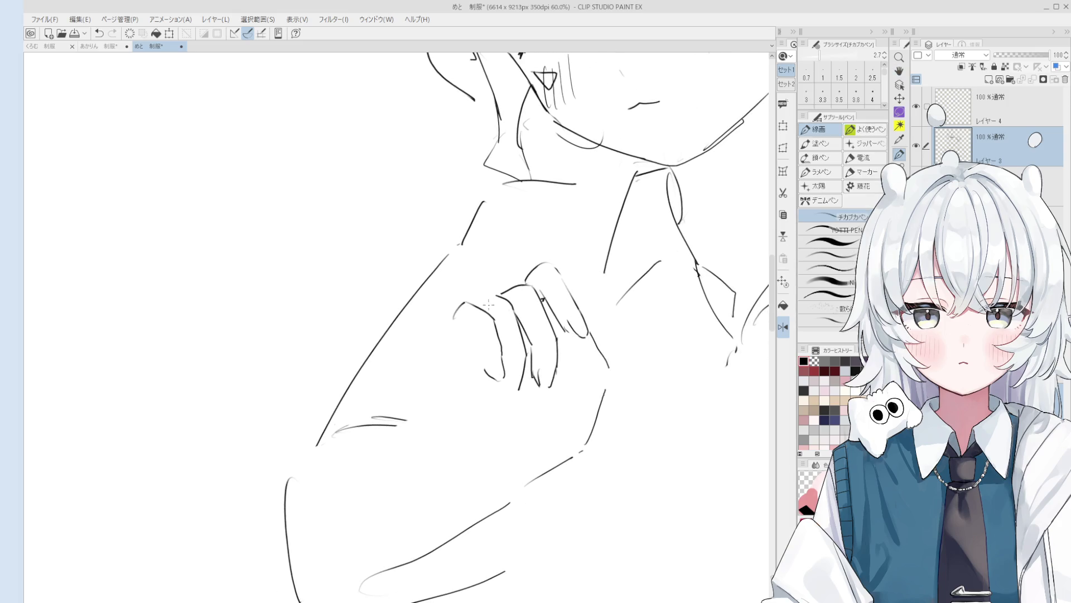
key(ctrl+z)
Step: Extend the outer finger's top contour left across the shoulder with a rounder tip
drag(497, 298, 473, 303)
scroll(475, 333, up, 1)
key(ctrl+z)
drag(440, 317, 456, 296)
key(ctrl+z)
key(space)
mouse_move(491, 370)
mouse_down()
mouse_move(522, 393)
mouse_move(495, 350)
mouse_up()
key(ctrl+z)
key(ctrl+z)
key(e)
key(p)
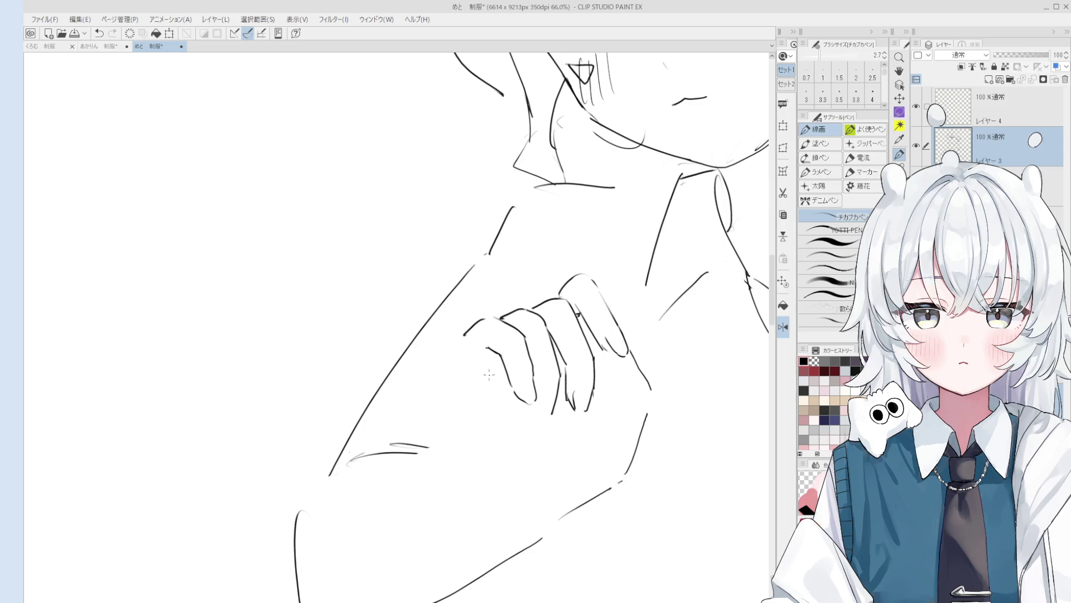
Step: Erase the old hand line beside the fingers and draw a longer knuckle stroke across the hand
key(e)
scroll(558, 279, up, 3)
mouse_move(584, 346)
mouse_down()
mouse_move(574, 347)
mouse_move(586, 353)
mouse_up()
key(p)
drag(518, 238, 549, 277)
key(ctrl+z)
drag(519, 237, 566, 291)
scroll(578, 313, down, 1)
drag(526, 246, 574, 301)
Step: Restore the knuckle arc above the fingers and discard the extra hook stroke
key(e)
key(p)
scroll(587, 316, down, 1)
mouse_move(524, 245)
mouse_down()
mouse_move(564, 294)
mouse_move(538, 258)
mouse_move(507, 263)
mouse_up()
key(e)
key(p)
scroll(506, 273, up, 1)
key(ctrl+z)
scroll(536, 265, up, 1)
scroll(563, 262, down, 1)
drag(545, 246, 583, 298)
key(ctrl+z)
Step: Draw the hand's right-side contour beside the fingers, retrying until it extends down toward the wrist
key(ctrl+z)
drag(563, 260, 591, 300)
key(ctrl+z)
scroll(580, 290, down, 1)
drag(558, 255, 587, 298)
key(ctrl+z)
drag(559, 257, 587, 300)
key(ctrl+z)
drag(556, 255, 586, 297)
key(ctrl+z)
drag(556, 254, 601, 336)
key(ctrl+z)
mouse_move(587, 299)
mouse_down()
mouse_move(602, 342)
mouse_move(568, 335)
mouse_move(595, 351)
mouse_up()
key(ctrl+z)
key(ctrl+z)
Step: Redraw the finger contour and finish it with a small hook
key(ctrl+minus)
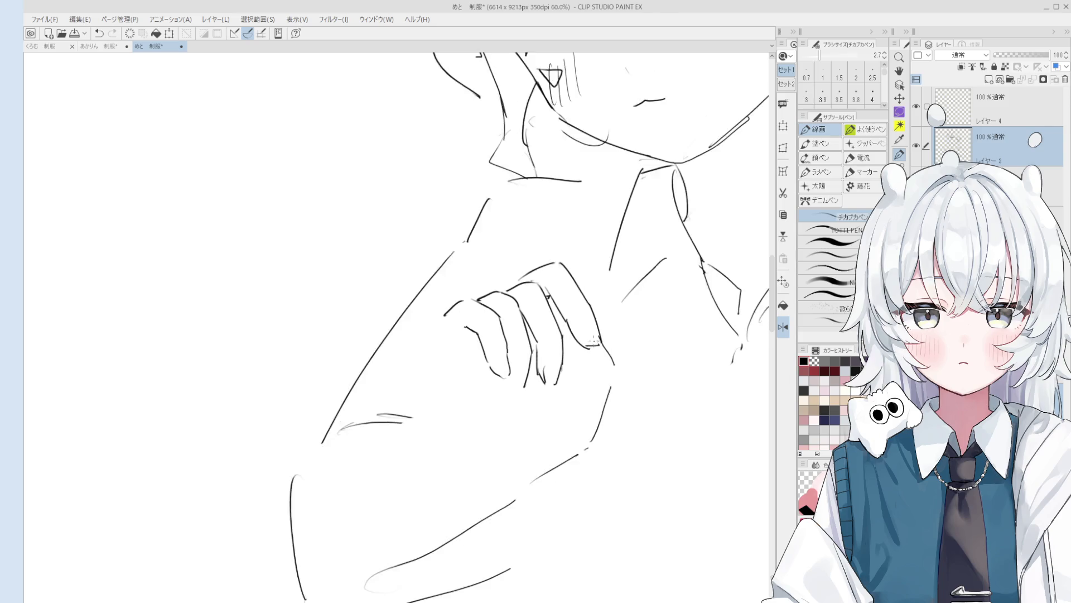
key(ctrl+z)
key(ctrl+z)
mouse_move(561, 290)
mouse_down()
mouse_move(589, 314)
mouse_move(596, 306)
mouse_move(589, 312)
mouse_up()
key(ctrl+z)
drag(582, 311, 595, 309)
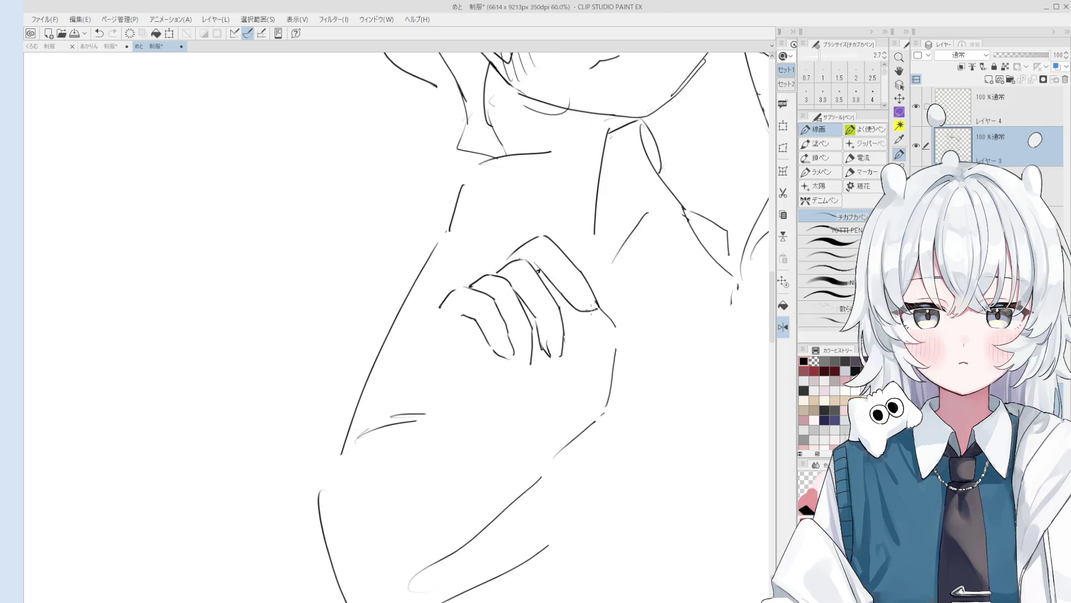
key(e)
scroll(597, 304, up, 4)
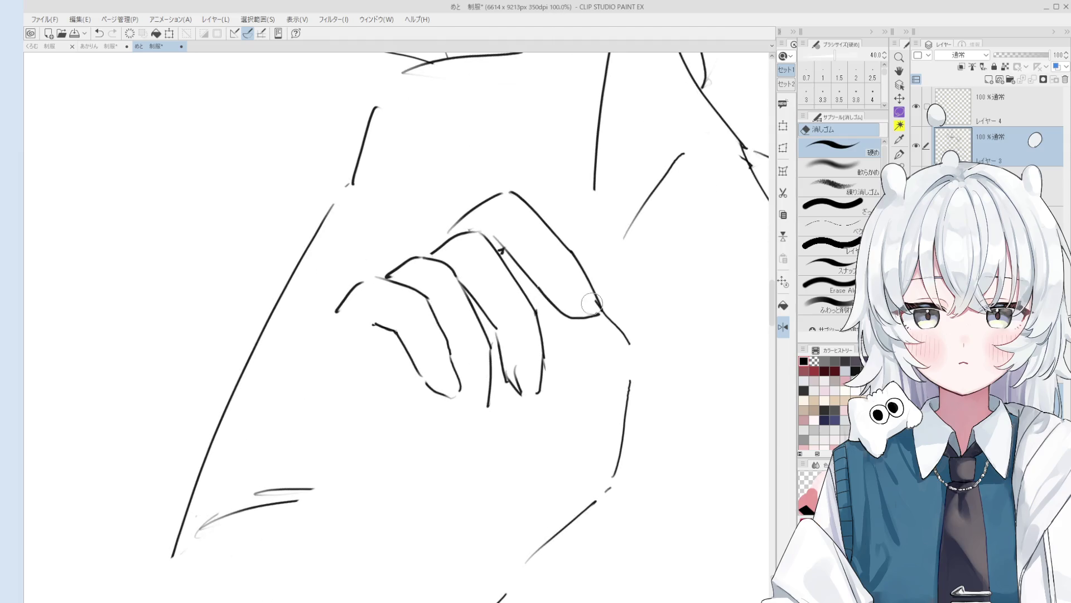
Step: Erase a section of the wrist line and redraw it across the gap
key(p)
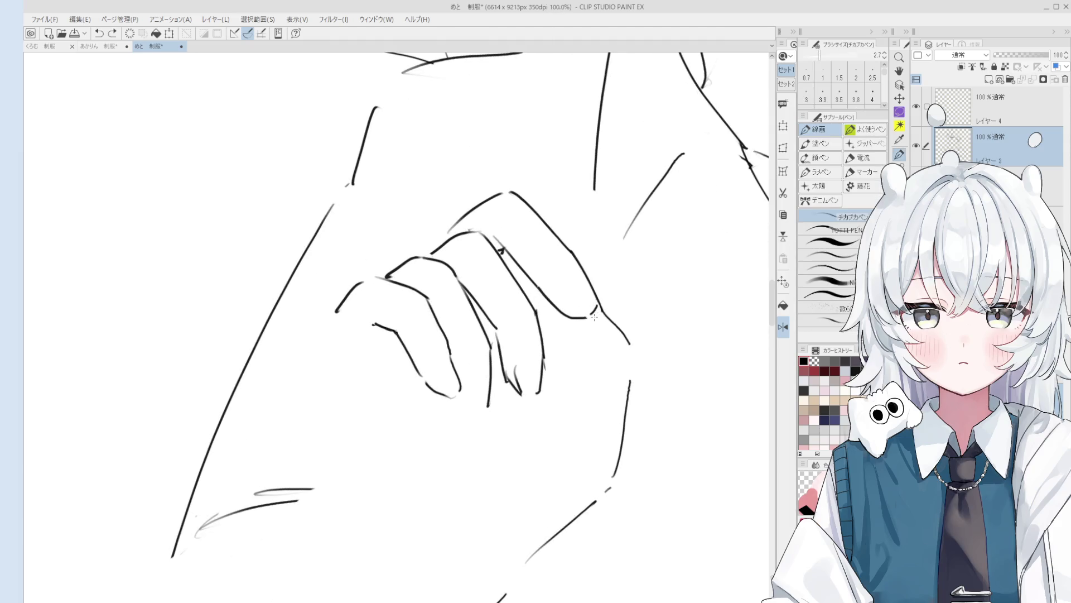
scroll(697, 424, down, 1)
key(e)
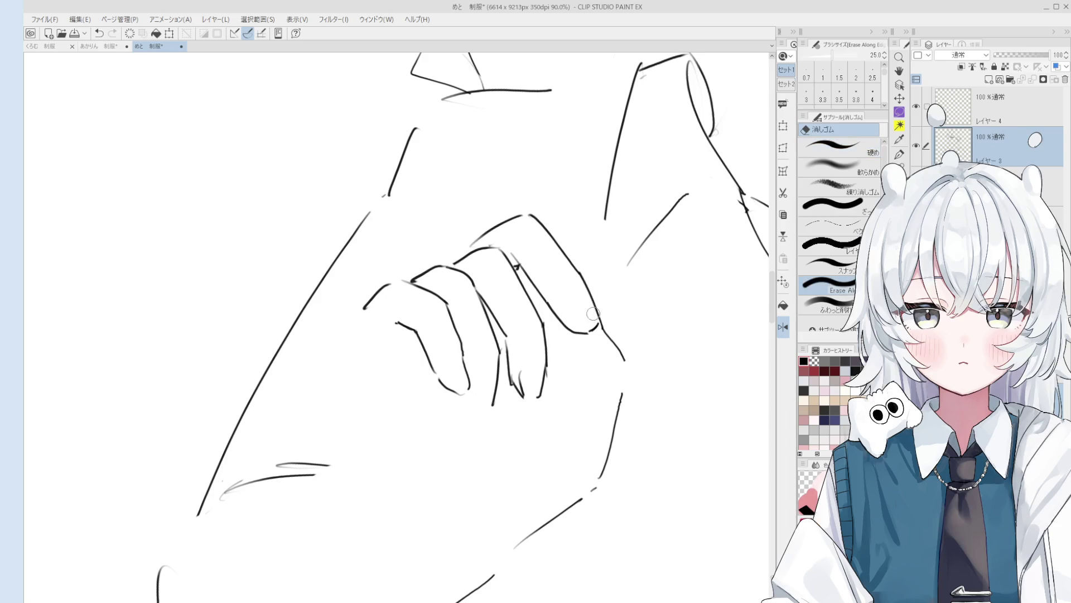
scroll(614, 346, up, 2)
key(p)
scroll(602, 324, up, 2)
key(e)
mouse_move(601, 322)
mouse_down()
mouse_move(574, 280)
mouse_move(605, 335)
mouse_up()
key(p)
key(ctrl+z)
drag(569, 254, 598, 334)
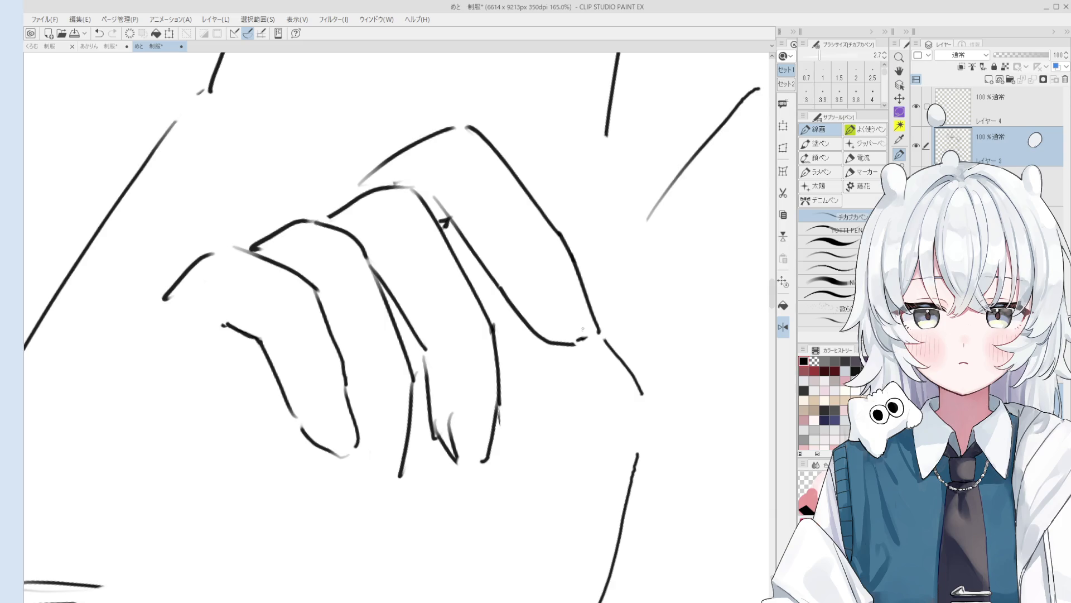
Step: Rework the finger outline, extending it downward and re-stroking the fingertip
drag(582, 328, 607, 374)
key(e)
drag(586, 282, 616, 367)
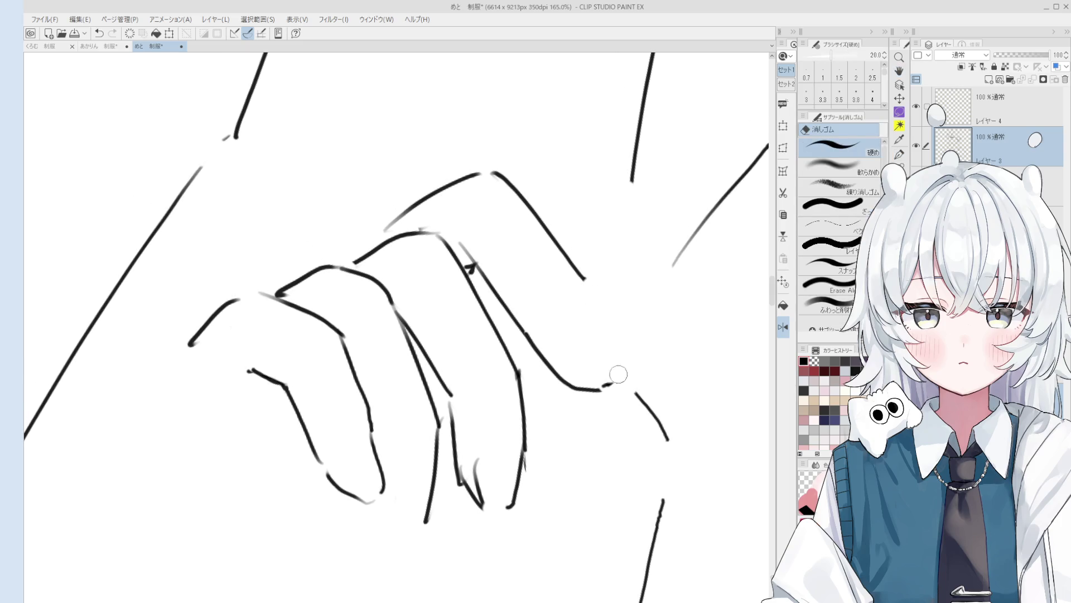
key(p)
drag(584, 279, 603, 331)
scroll(600, 324, down, 2)
key(e)
drag(584, 282, 618, 360)
key(p)
scroll(613, 337, up, 2)
key(e)
key(p)
key(ctrl+z)
mouse_move(598, 313)
mouse_down()
mouse_move(625, 381)
mouse_move(590, 373)
mouse_up()
Step: Zoom and pan around the hand to check the finished finger and knuckle lines
scroll(614, 368, down, 2)
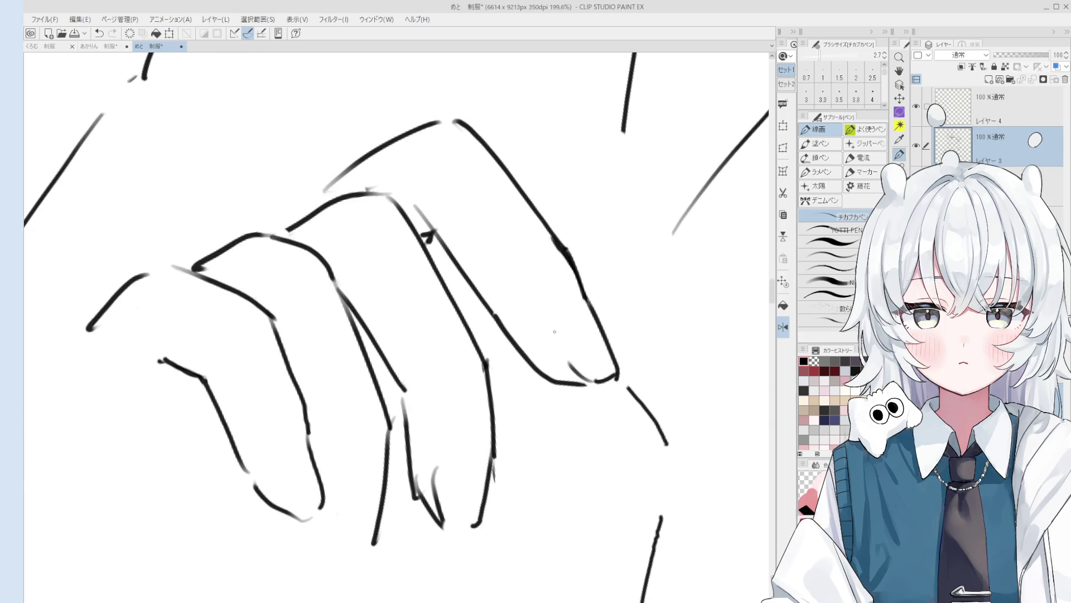
scroll(574, 357, down, 1)
scroll(559, 360, down, 1)
scroll(559, 360, up, 2)
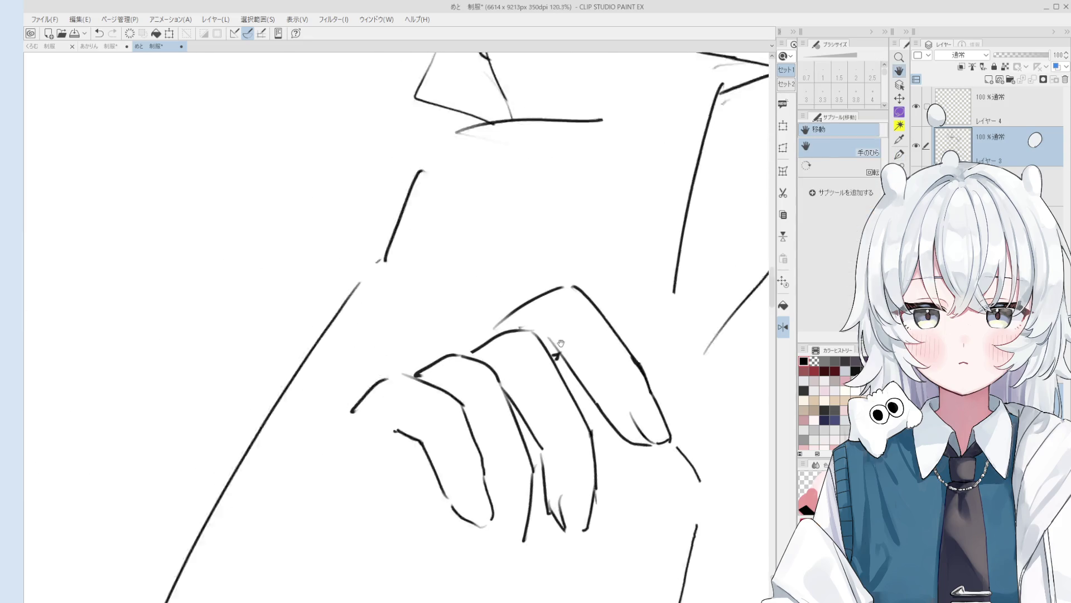
key(e)
scroll(530, 318, up, 2)
scroll(508, 301, down, 1)
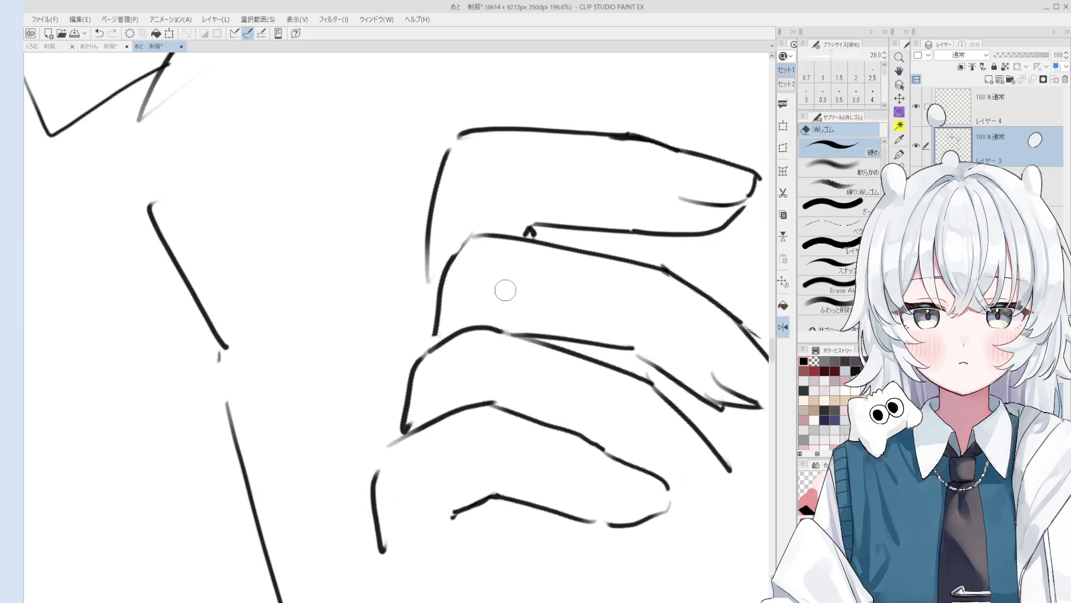
scroll(497, 279, down, 1)
key(p)
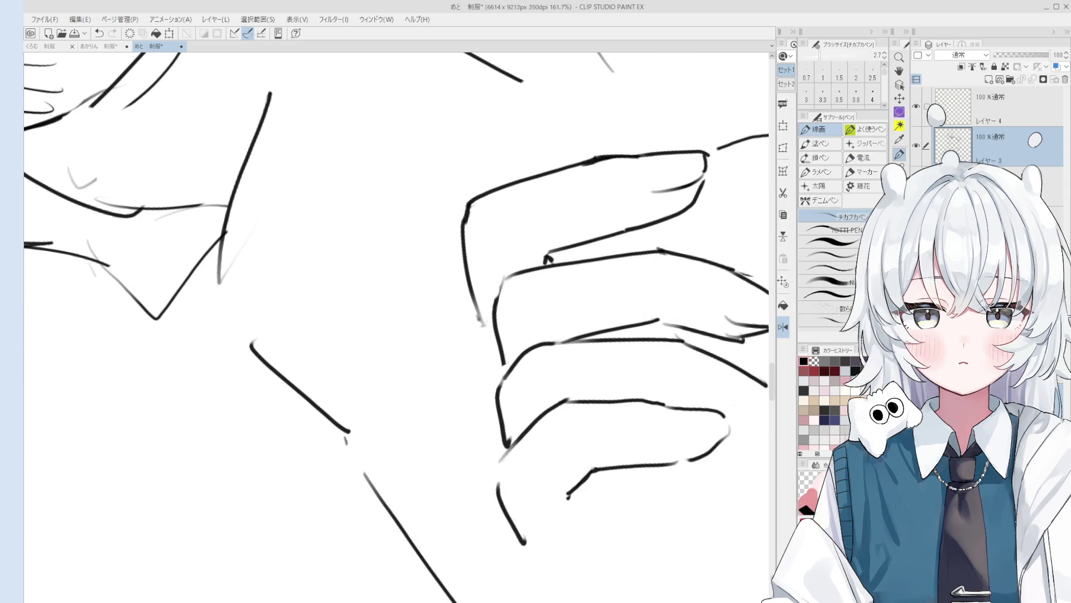
scroll(480, 321, down, 1)
scroll(491, 335, down, 1)
scroll(515, 424, down, 2)
key(h)
key(p)
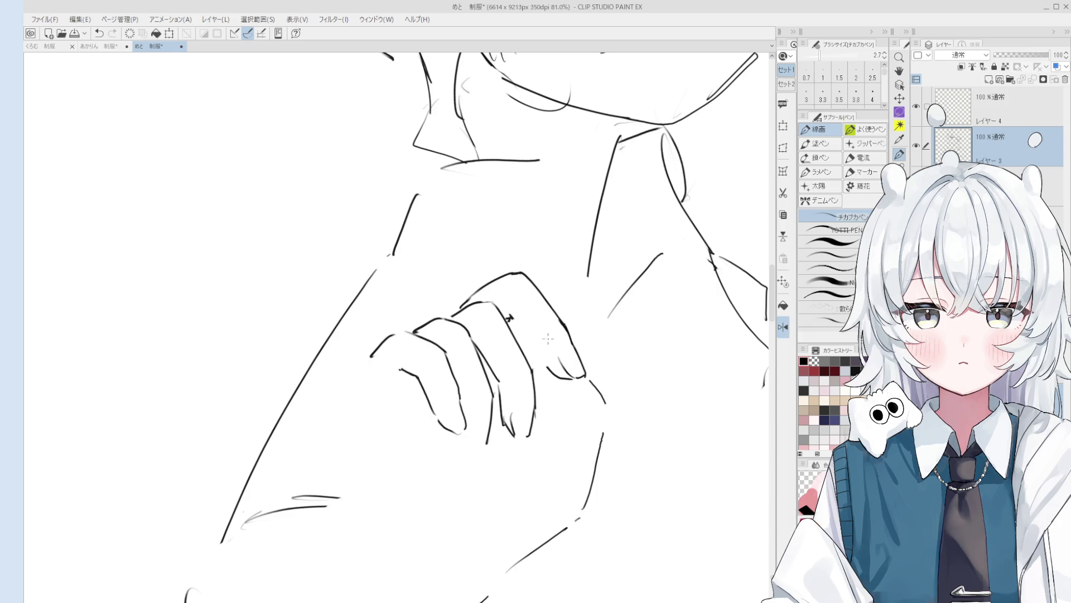
Step: Redraw the knuckle line and a finger line running down the hand
scroll(524, 324, up, 1)
scroll(521, 322, up, 1)
key(e)
scroll(518, 320, up, 1)
key(p)
drag(497, 311, 540, 351)
scroll(558, 358, down, 1)
key(ctrl+z)
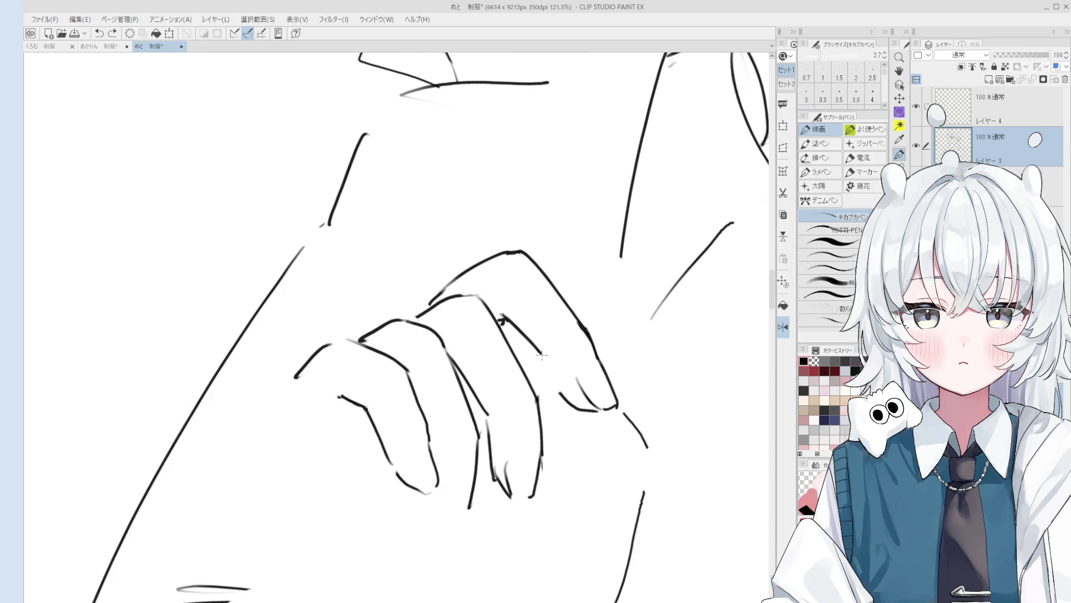
key(e)
drag(559, 392, 595, 410)
key(p)
drag(541, 355, 593, 413)
key(ctrl+z)
key(ctrl+z)
mouse_move(540, 353)
mouse_down()
mouse_move(581, 410)
mouse_move(622, 406)
mouse_move(572, 393)
mouse_move(610, 412)
mouse_up()
Step: Close the finger's fingertip outline
key(e)
key(p)
key(e)
key(p)
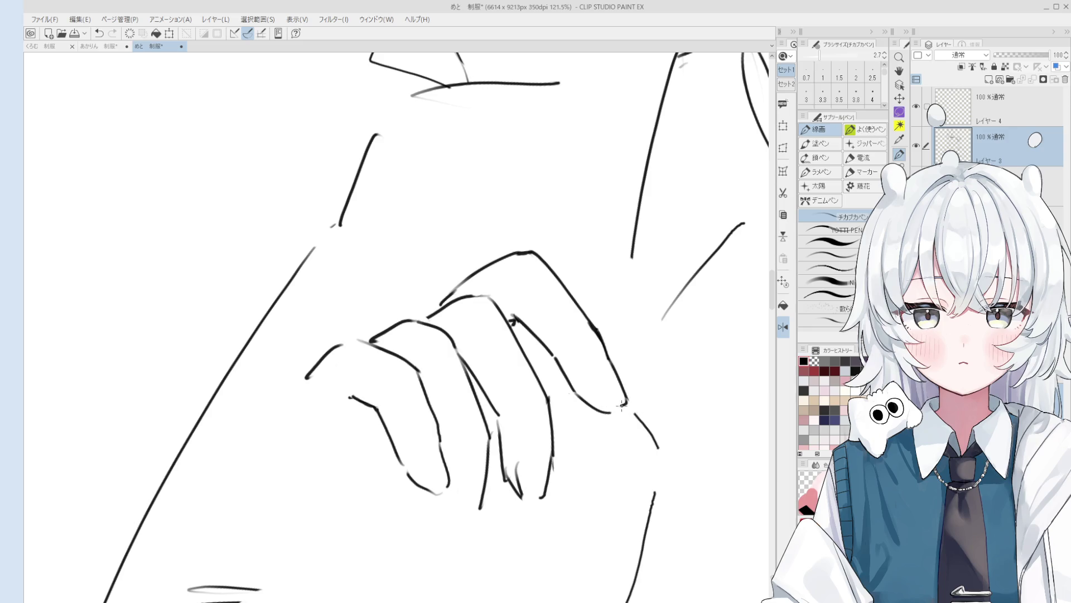
key(e)
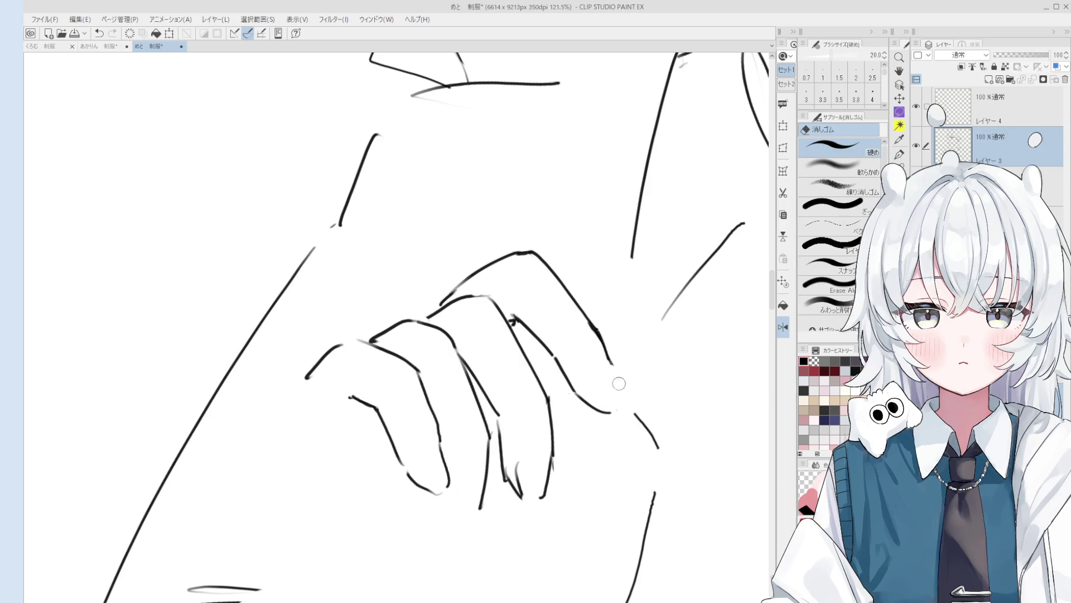
key(p)
key(ctrl+z)
mouse_move(595, 385)
mouse_down()
mouse_move(618, 410)
mouse_move(628, 400)
mouse_up()
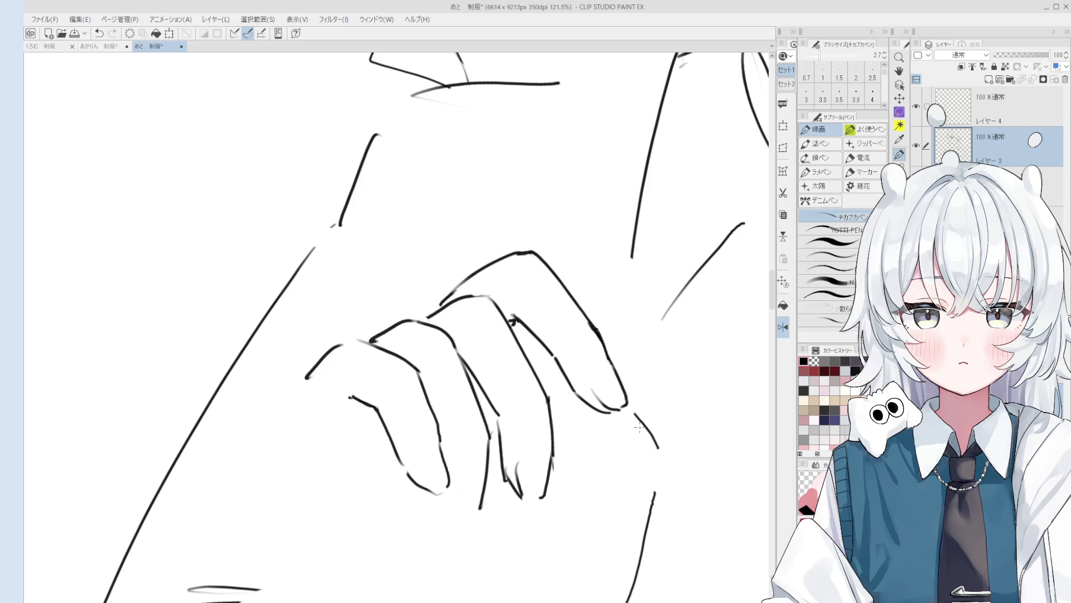
Step: Pan and slightly rotate the view to reframe the figure, trying and undoing a horizontal line near the arm
scroll(639, 428, down, 5)
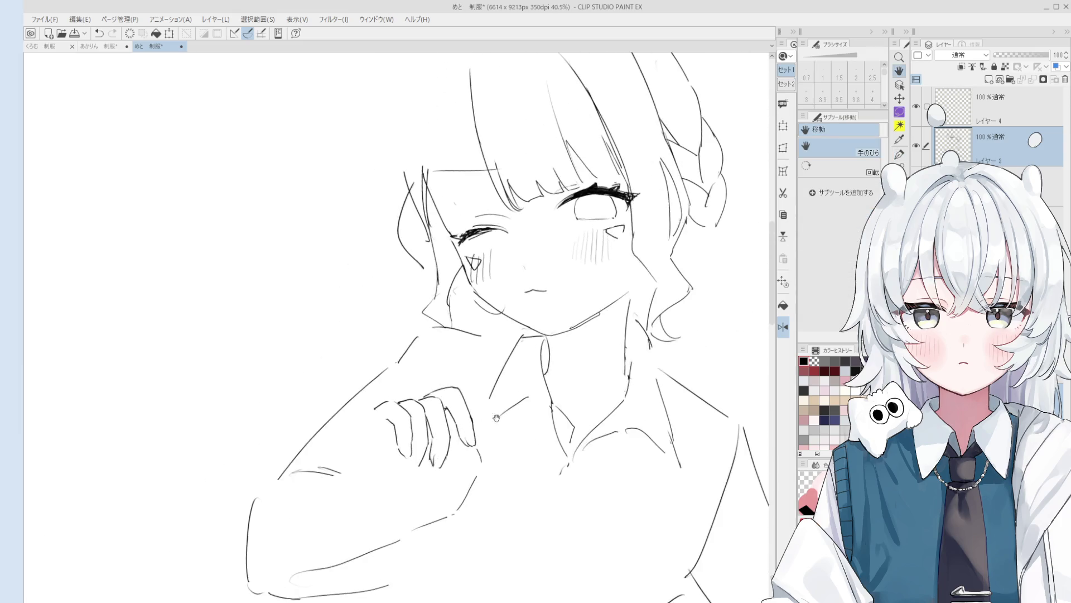
drag(448, 475, 465, 482)
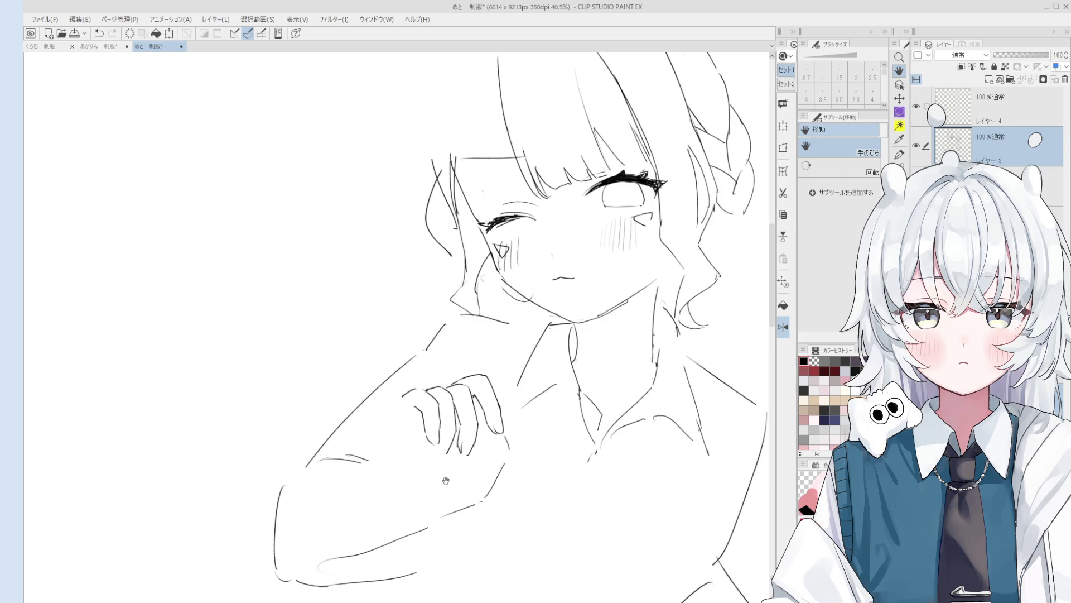
drag(446, 479, 450, 479)
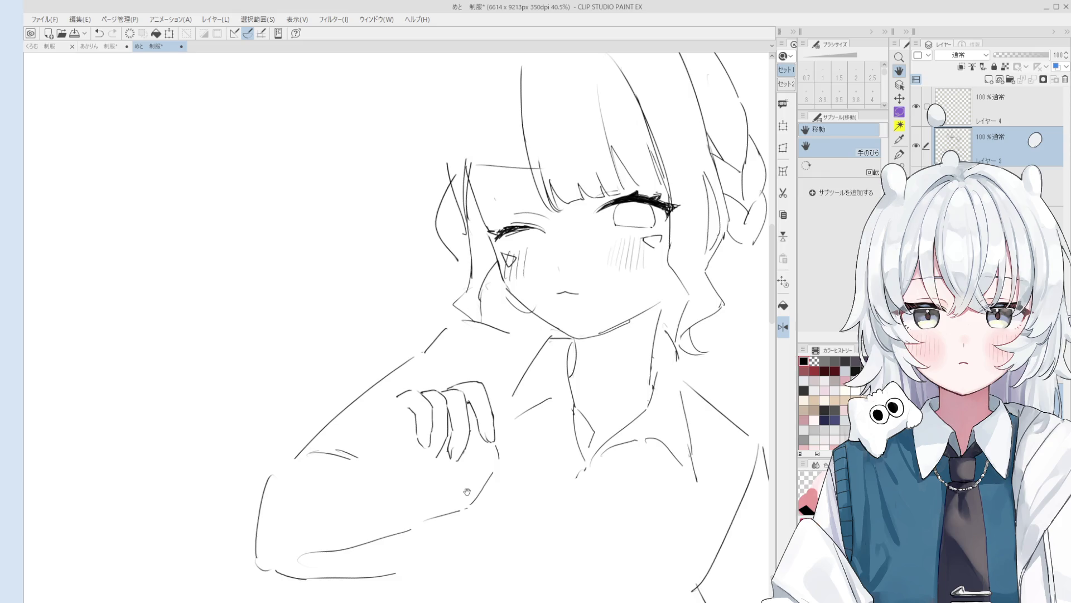
scroll(466, 475, up, 1)
scroll(441, 479, up, 1)
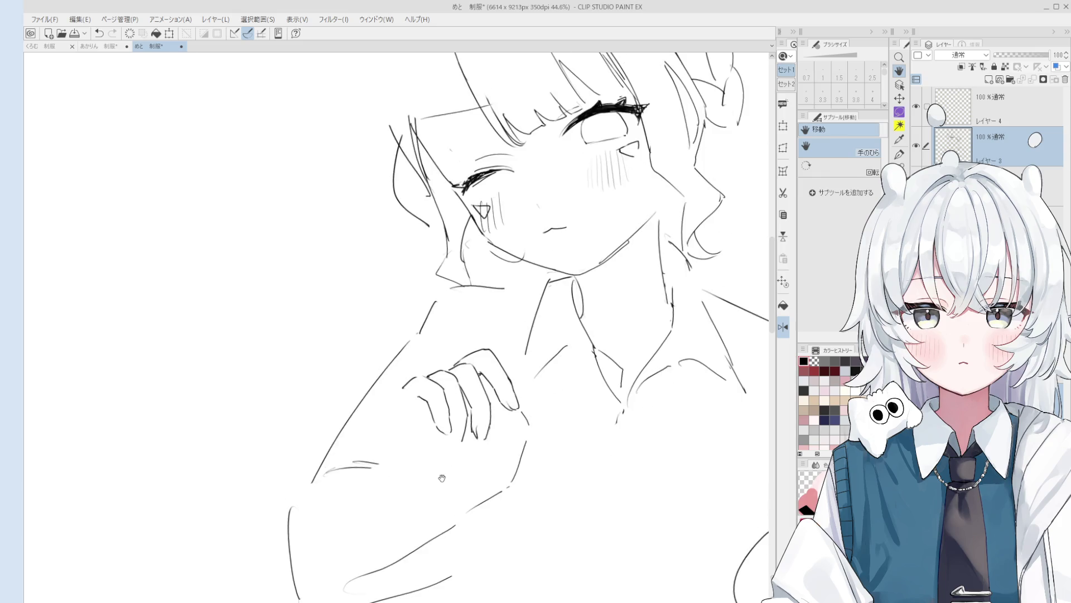
key(p)
scroll(441, 479, up, 2)
scroll(464, 401, up, 2)
drag(481, 411, 389, 406)
key(ctrl+z)
scroll(430, 406, down, 2)
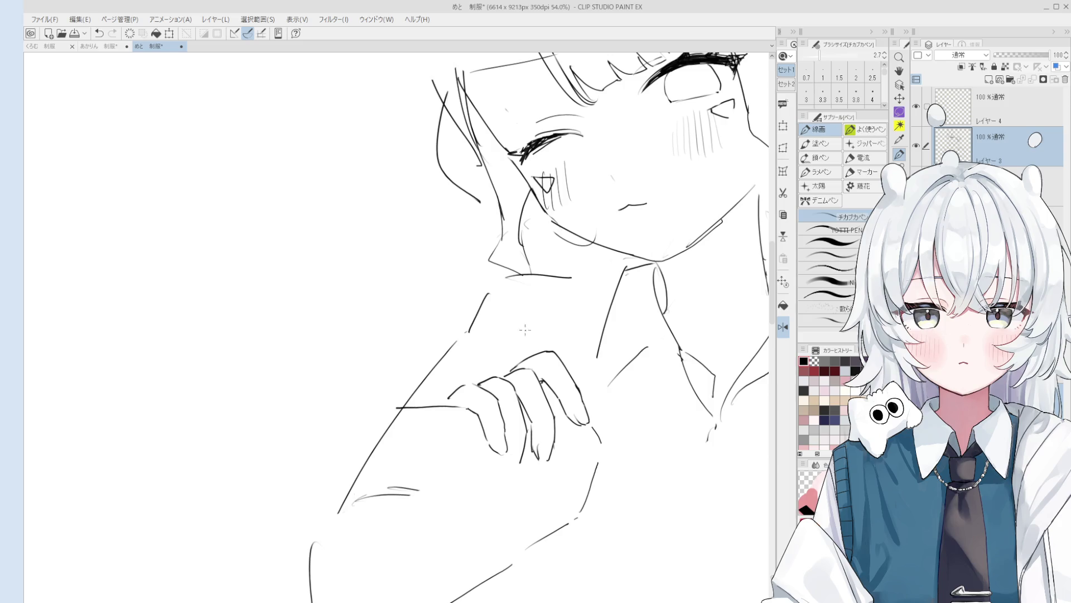
key(e)
scroll(540, 420, up, 1)
scroll(519, 432, up, 1)
scroll(502, 441, up, 1)
Step: Rub out the horizontal stray line crossing the upper arm beside the hand
mouse_move(491, 447)
mouse_down()
mouse_move(413, 445)
mouse_move(544, 441)
mouse_up()
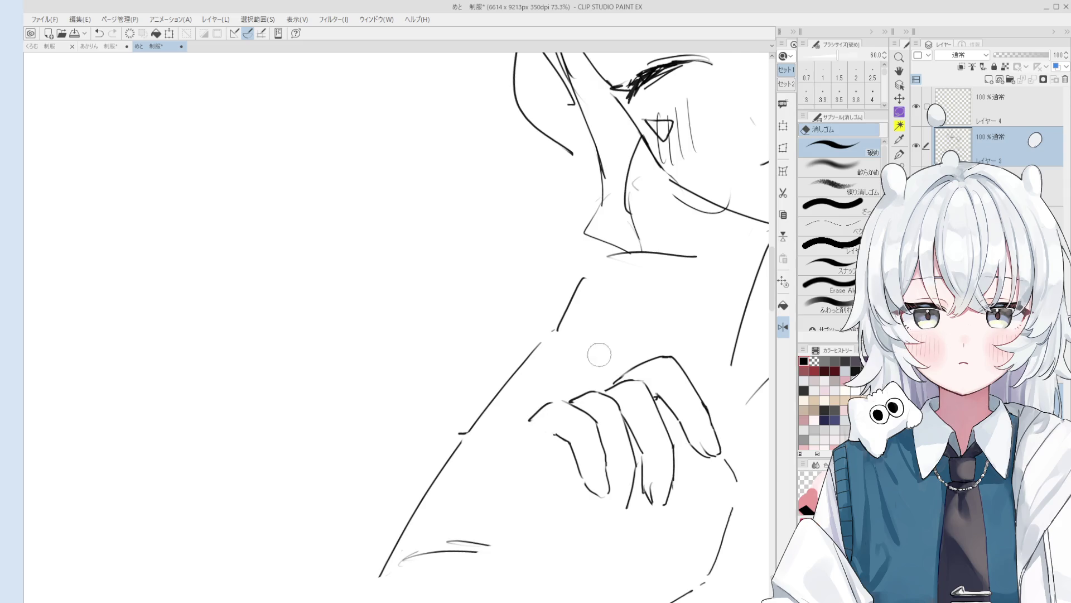
Step: Draw the blade's edge extending leftward from the gripping hand
key(ctrl+minus)
key(p)
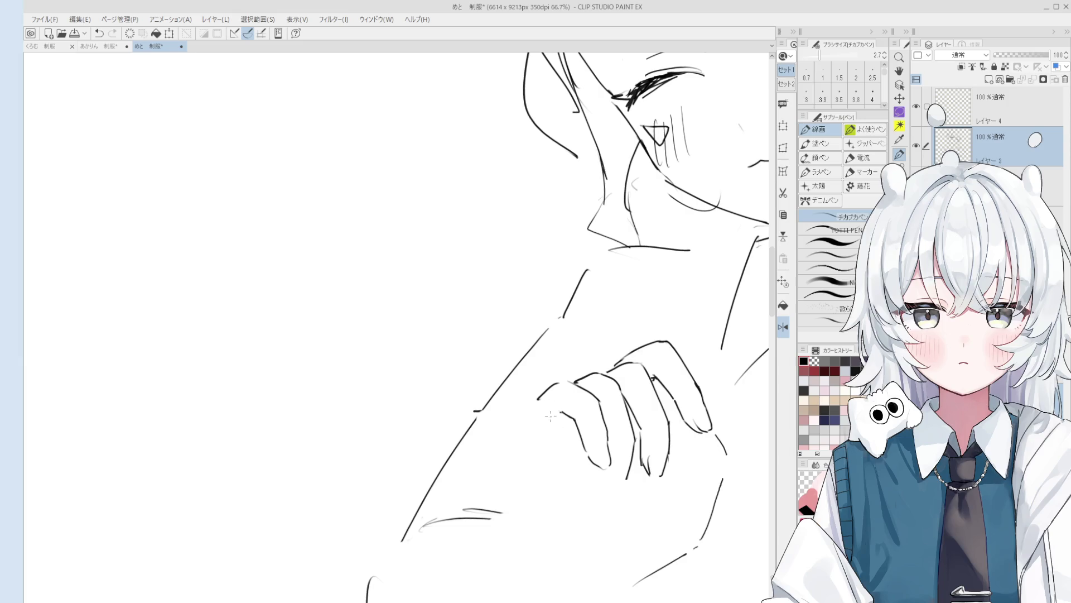
key(ctrl+minus)
key(e)
key(p)
drag(557, 411, 496, 411)
key(ctrl+z)
mouse_move(560, 407)
mouse_down()
mouse_move(451, 412)
mouse_move(391, 434)
mouse_move(532, 431)
mouse_up()
Step: Add two short upward lines above the hand
scroll(463, 424, down, 2)
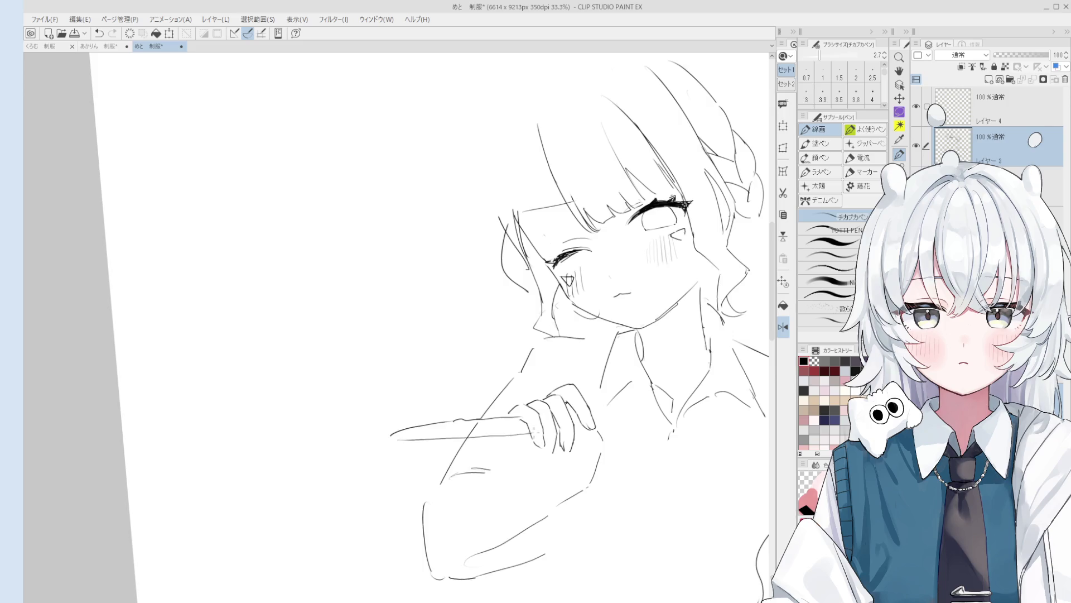
scroll(502, 425, down, 1)
drag(493, 395, 494, 358)
drag(496, 400, 504, 371)
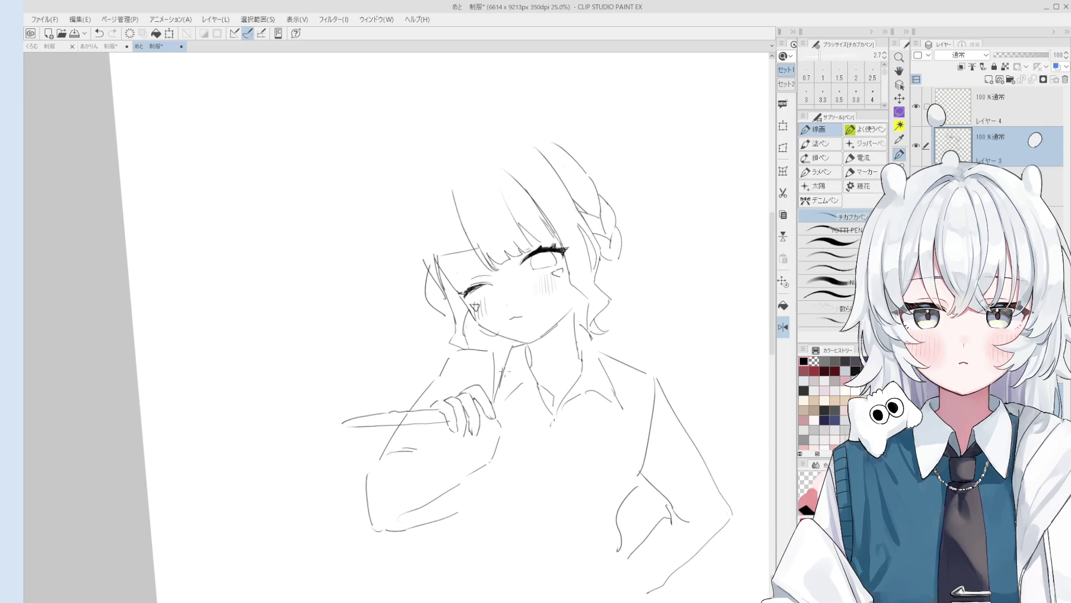
scroll(546, 403, up, 1)
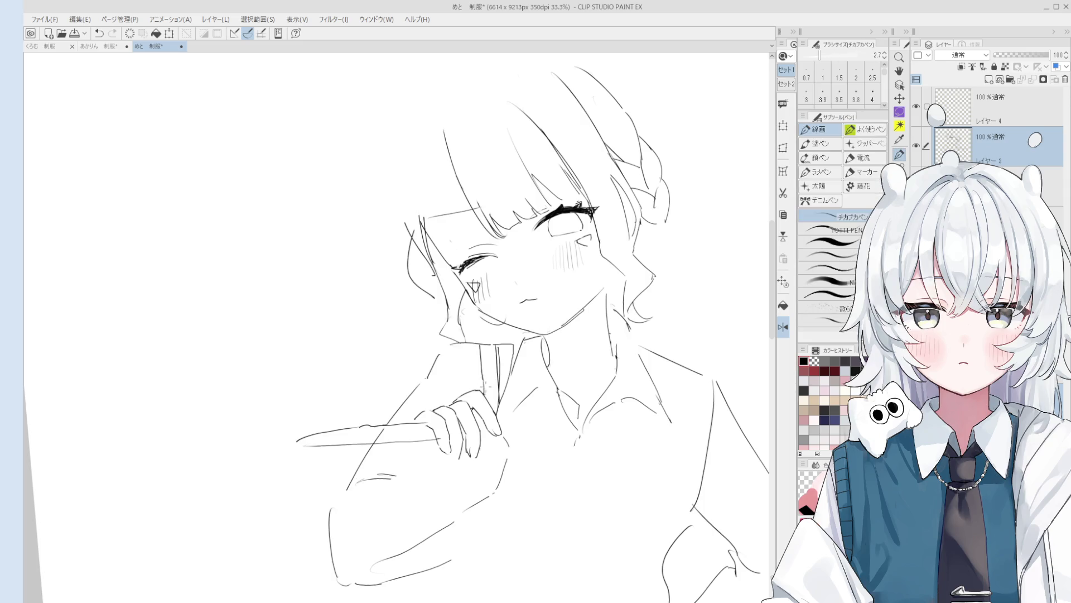
Step: Undo the old forearm strokes and draw a diagonal line across the forearm
key(e)
scroll(535, 369, up, 2)
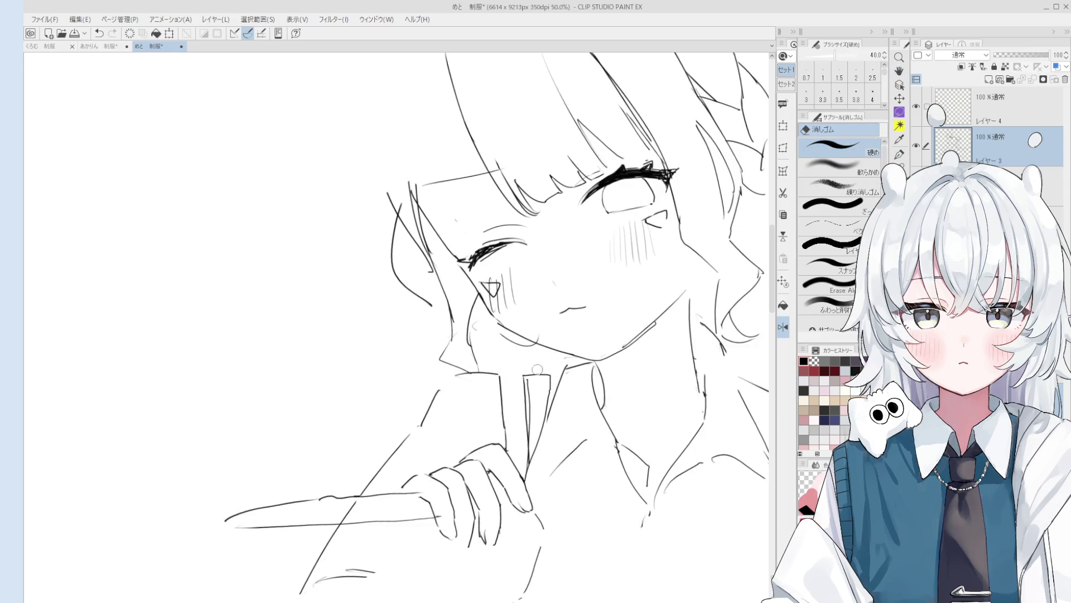
scroll(535, 369, down, 2)
key(p)
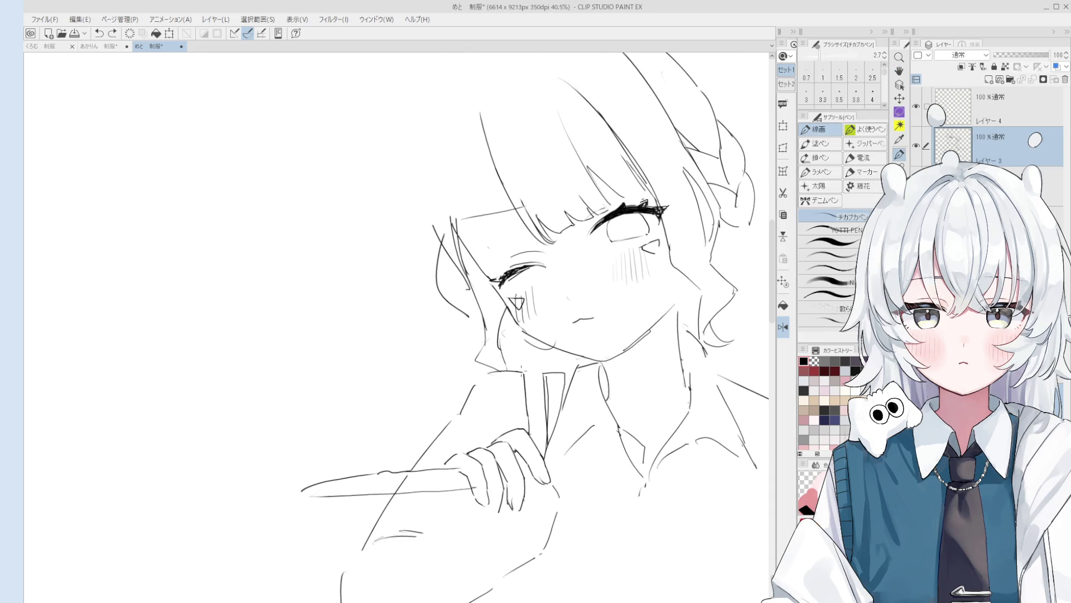
scroll(522, 369, down, 3)
key(h)
drag(534, 336, 550, 327)
key(p)
key(ctrl+z)
mouse_move(485, 370)
mouse_down()
mouse_move(413, 415)
mouse_move(440, 392)
mouse_up()
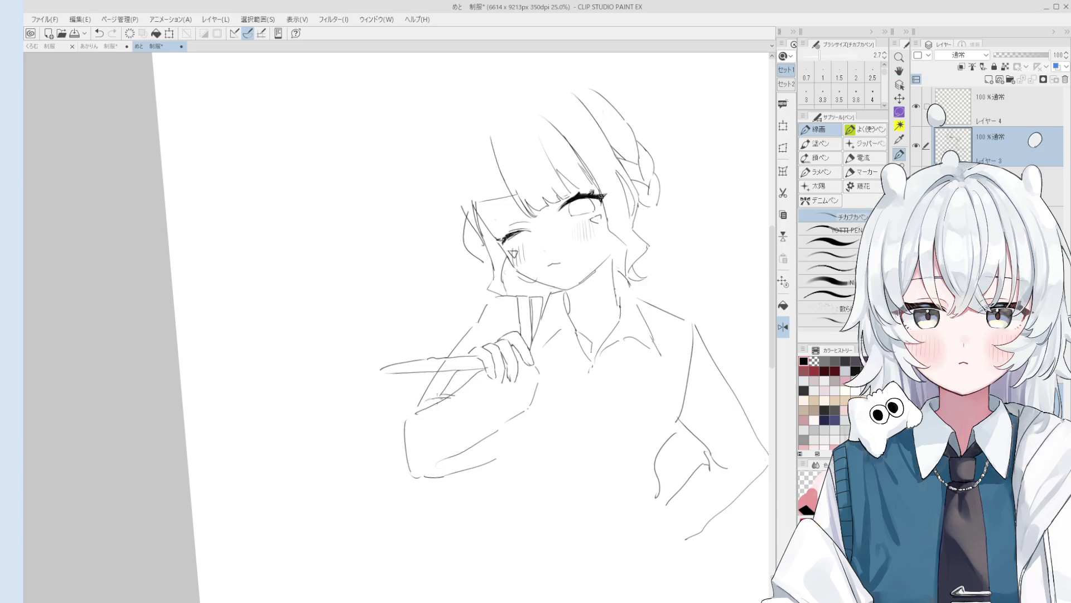
key(ctrl+z)
key(ctrl+z)
key(ctrl+z)
drag(475, 379, 437, 404)
Step: Erase across the arm and undo the last sleeve-cuff stroke, reframing the view up and left
key(e)
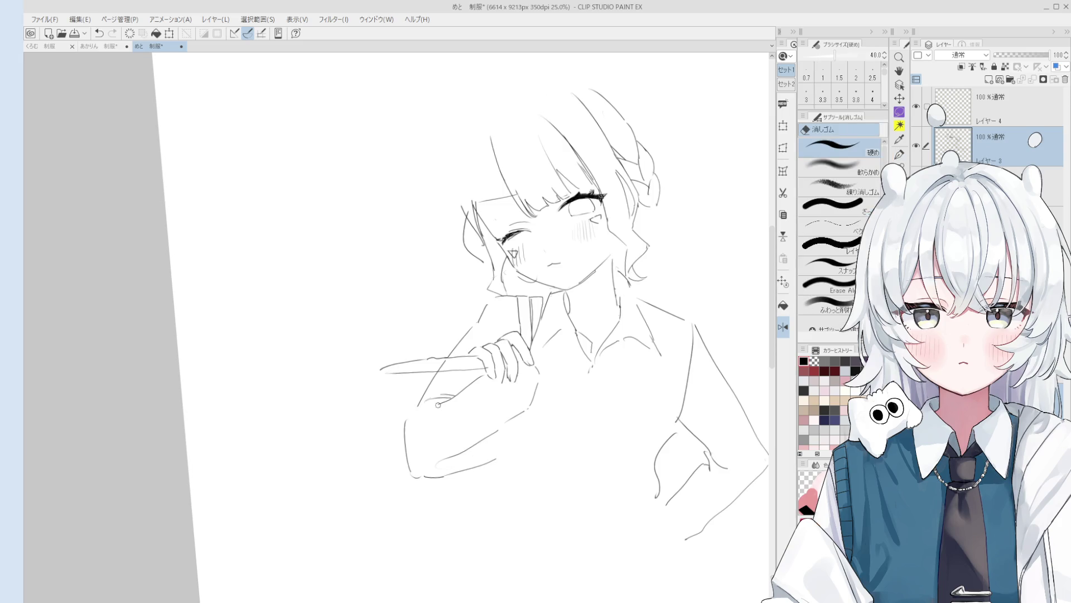
mouse_move(491, 394)
mouse_down()
mouse_move(513, 396)
mouse_move(426, 417)
mouse_up()
key(p)
scroll(491, 390, up, 1)
key(ctrl+z)
key(ctrl+z)
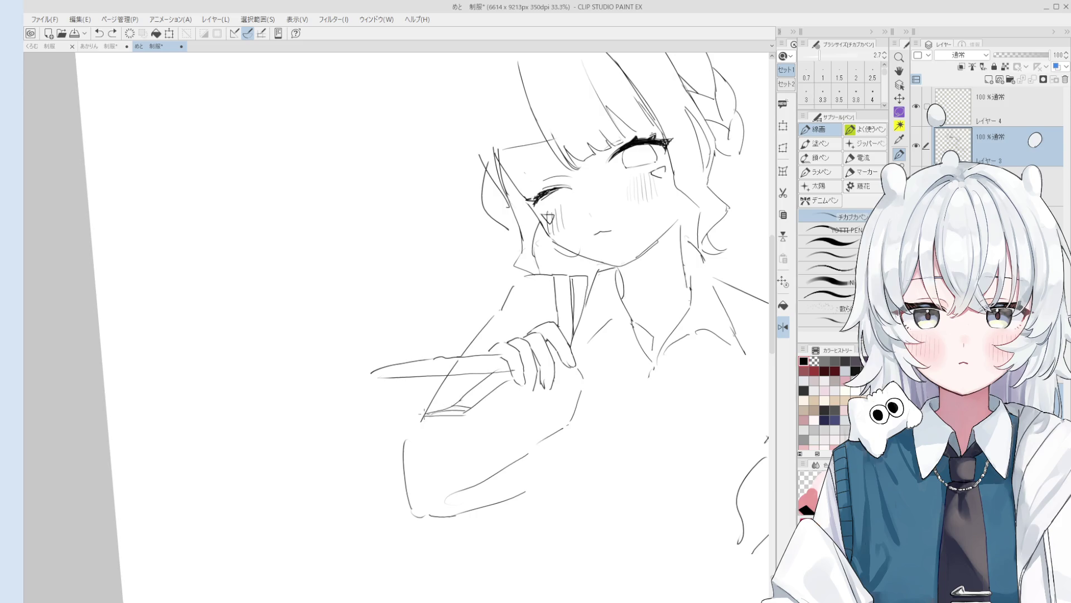
scroll(441, 416, down, 1)
key(h)
drag(498, 425, 476, 373)
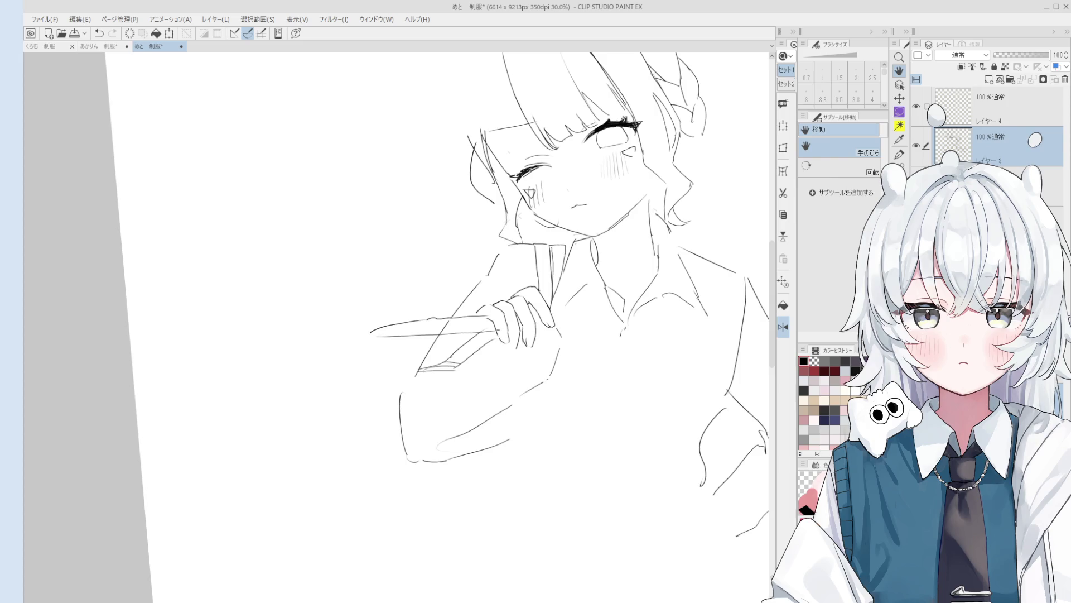
Step: Sketch short lines just below the knife-holding hand, redrawing the one directly under it
key(p)
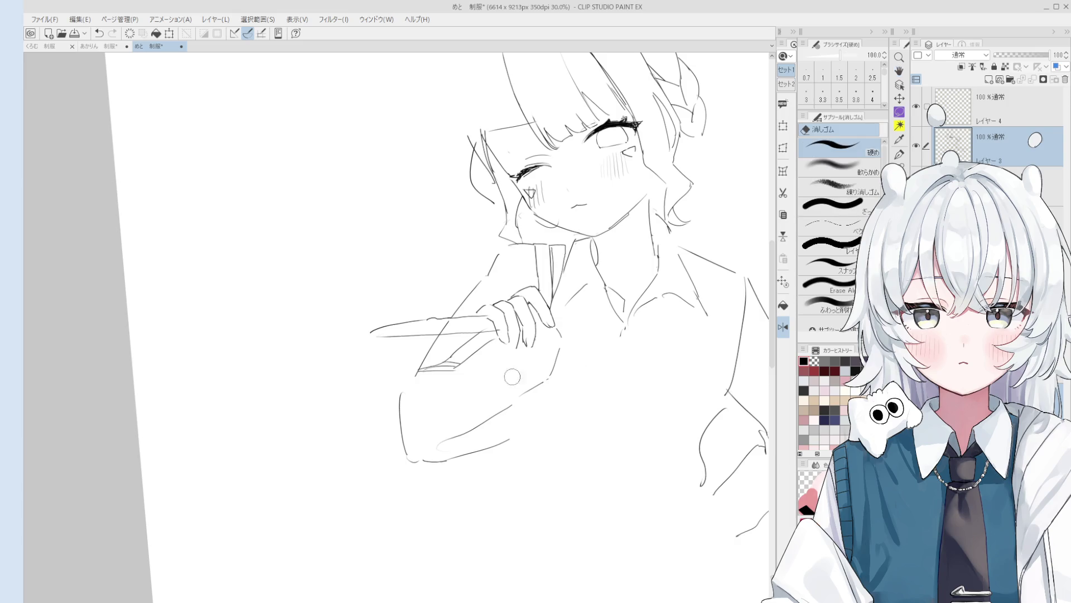
drag(556, 310, 548, 316)
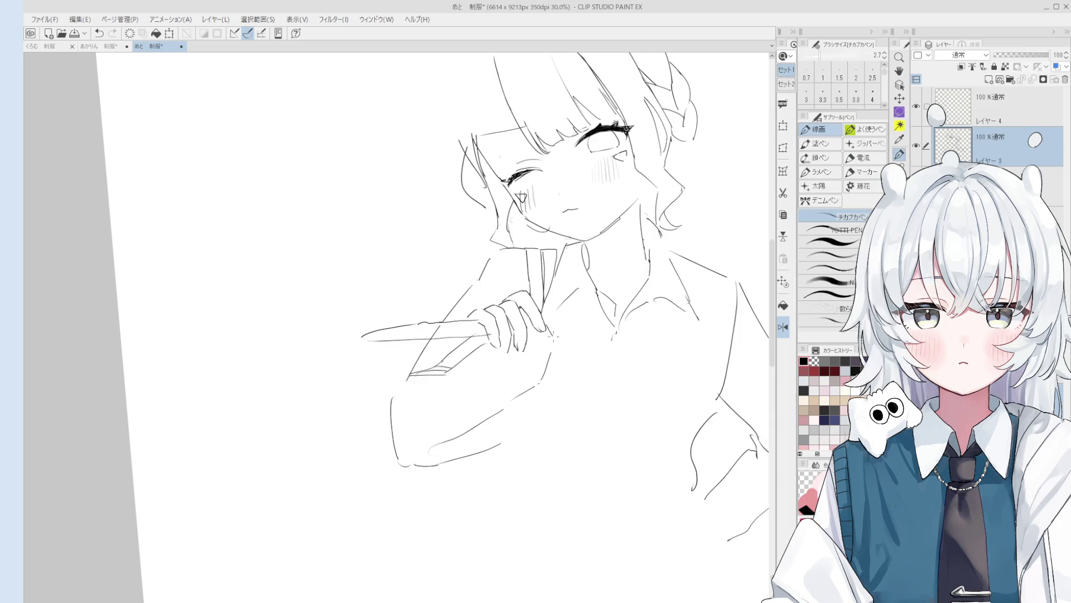
drag(552, 341, 537, 385)
key(e)
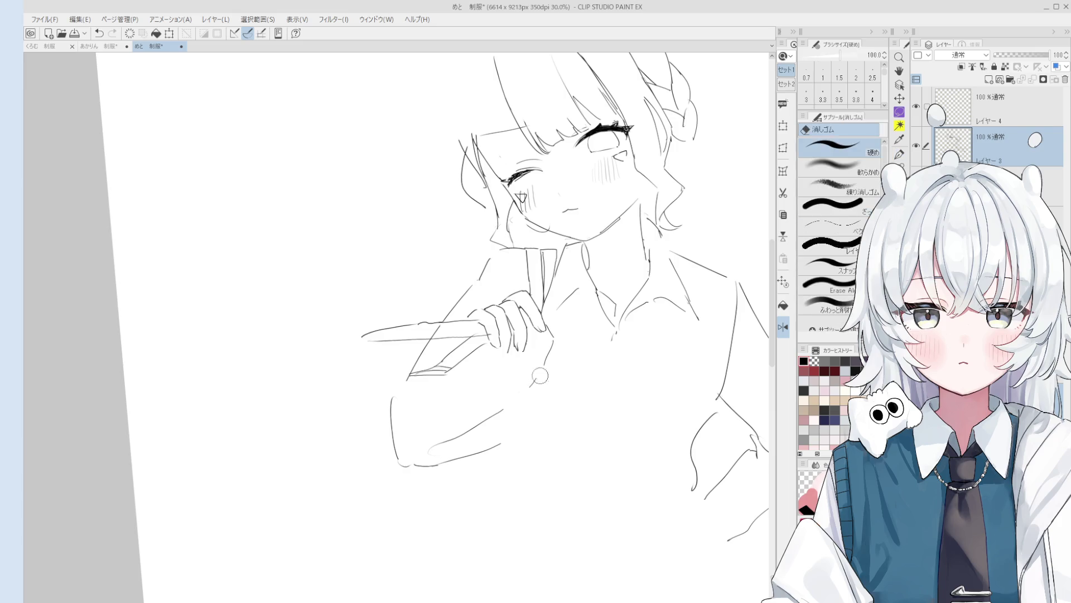
key(p)
drag(527, 390, 499, 395)
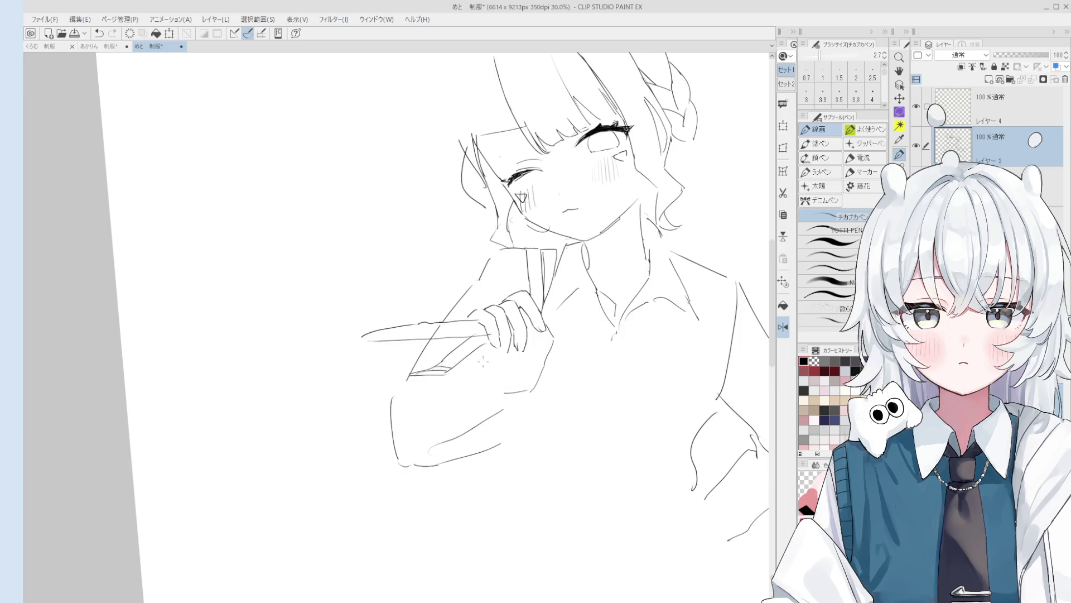
key(ctrl+z)
mouse_move(475, 351)
mouse_down()
mouse_move(485, 389)
mouse_move(499, 387)
mouse_up()
Step: Erase the lower curved arm lines and draw a longer curved sleeve line down from the hand
key(h)
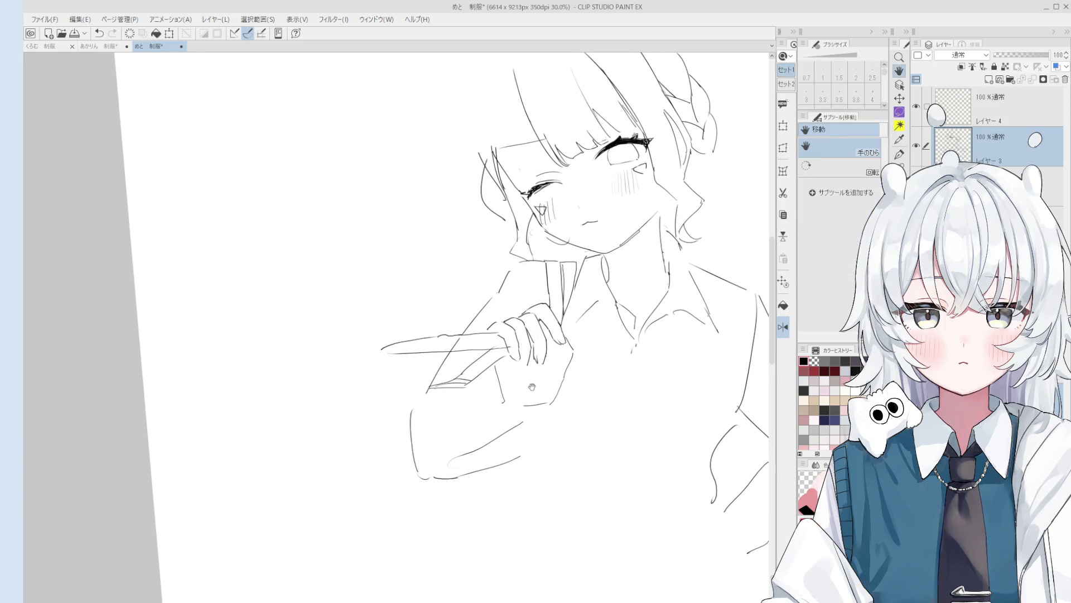
scroll(491, 412, up, 2)
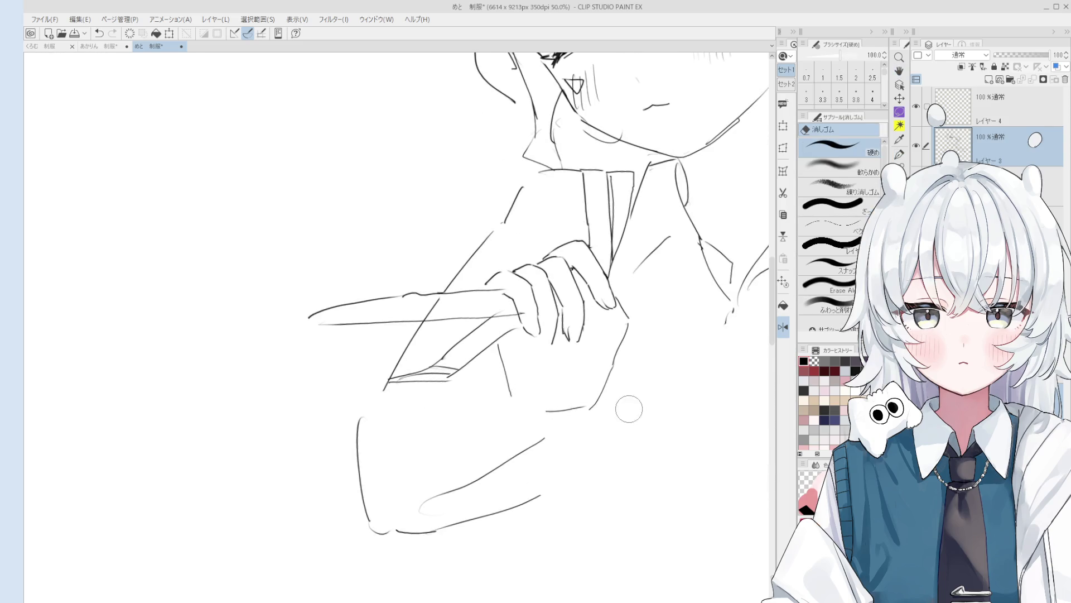
drag(627, 407, 651, 390)
key(e)
mouse_move(575, 473)
mouse_down()
mouse_move(526, 457)
mouse_move(497, 513)
mouse_move(514, 531)
mouse_up()
key(p)
drag(513, 350, 540, 459)
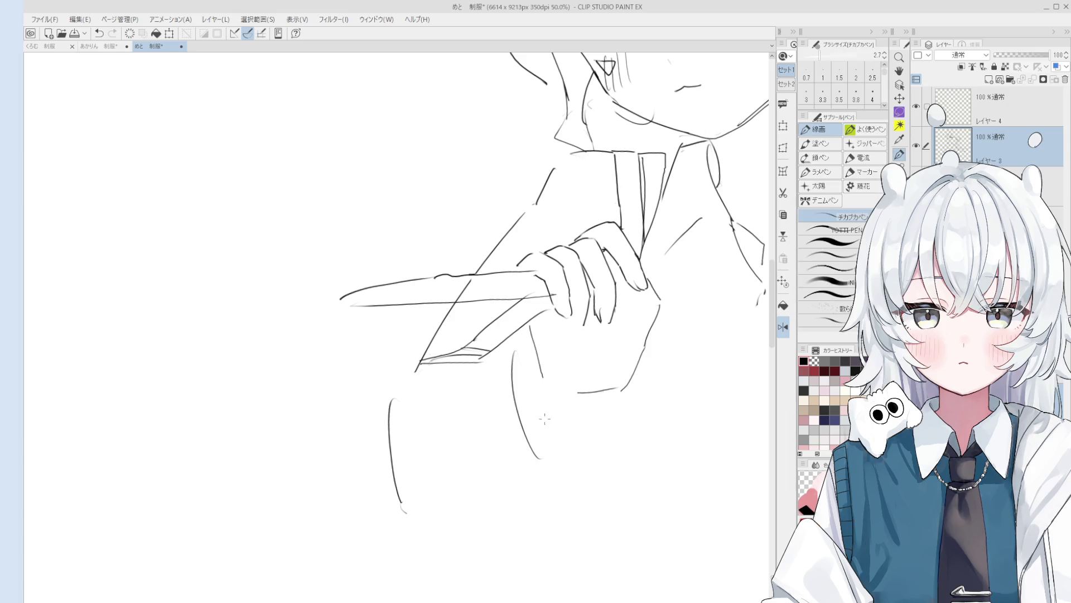
key(ctrl+z)
drag(522, 363, 505, 493)
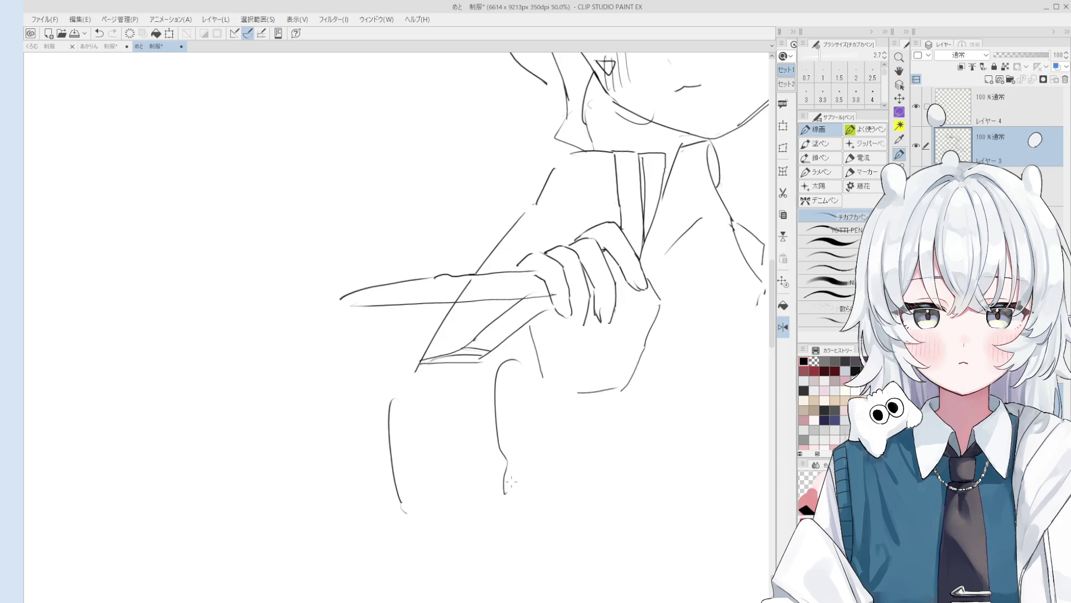
Step: Try a diagonal forearm line, then erase it, restoring an accidentally erased finger line
drag(621, 389, 523, 459)
key(e)
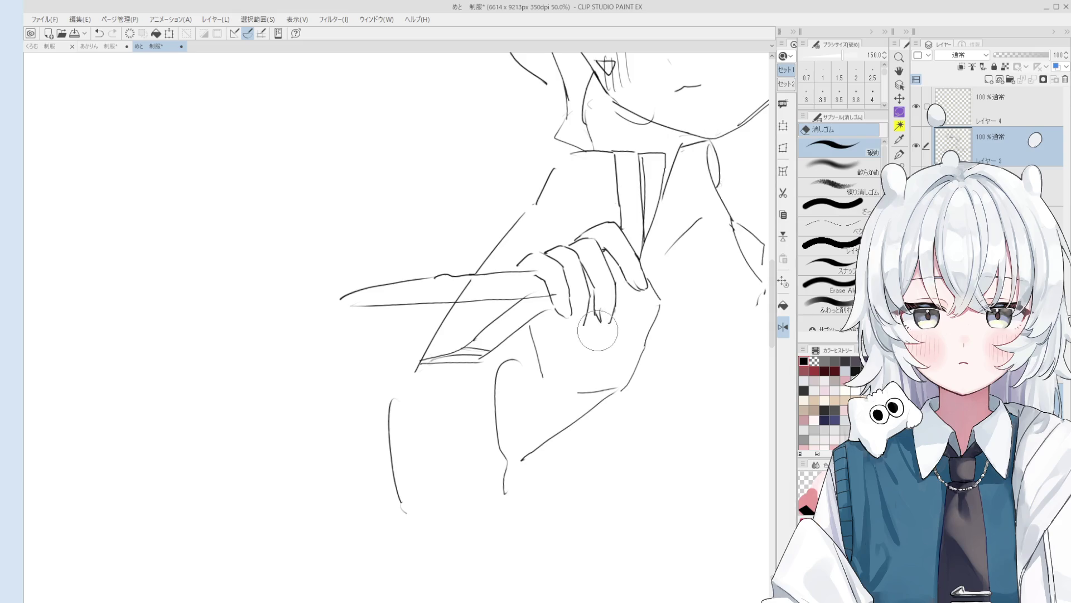
drag(596, 319, 597, 339)
key(ctrl+z)
mouse_move(550, 461)
mouse_down()
mouse_move(614, 398)
mouse_move(536, 456)
mouse_up()
key(p)
Step: Rotate the canvas so the knife lies level and redraw the diagonal sleeve lines running down-left
scroll(579, 433, down, 1)
scroll(579, 432, up, 1)
key(e)
scroll(580, 383, up, 1)
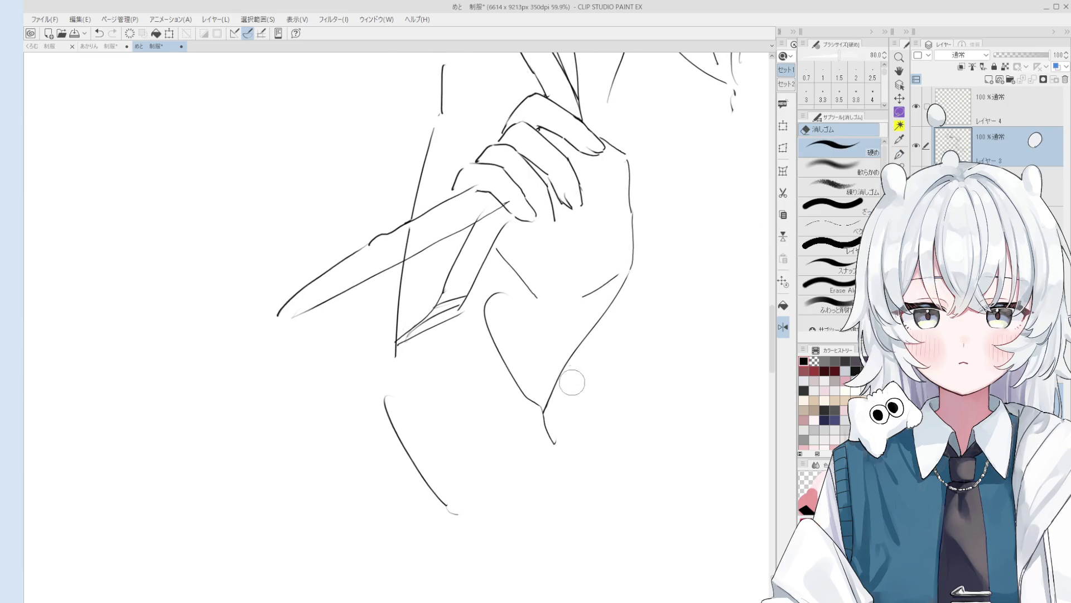
mouse_move(558, 402)
mouse_down()
mouse_move(625, 288)
mouse_move(537, 402)
mouse_up()
key(p)
scroll(622, 296, down, 1)
key(ctrl+z)
drag(623, 282, 542, 384)
key(asciicircum)
key(asciicircum)
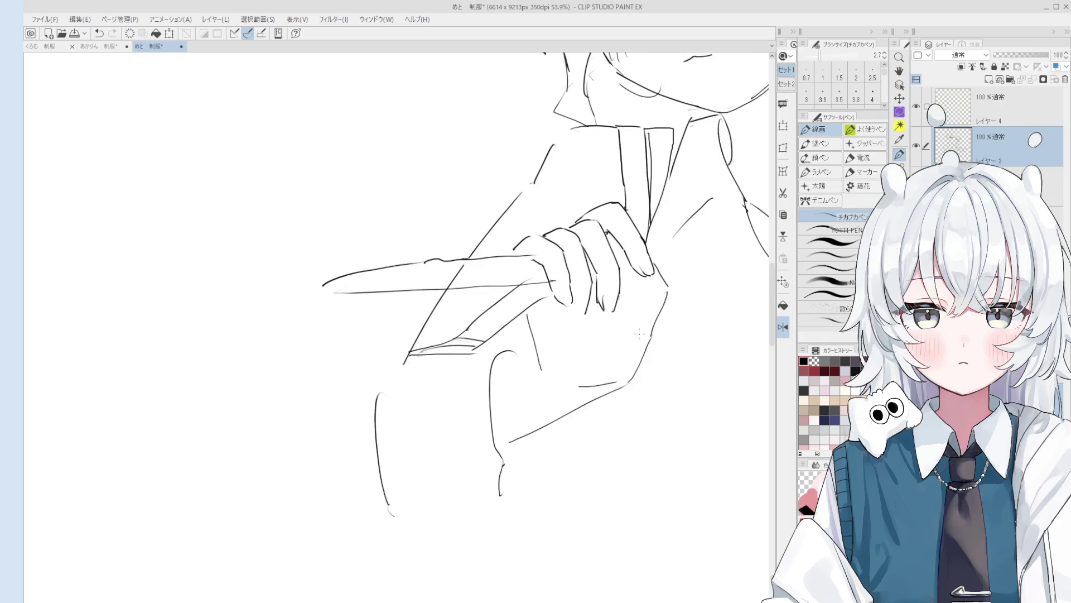
drag(541, 361, 494, 386)
key(ctrl+z)
mouse_move(539, 359)
mouse_down()
mouse_move(493, 385)
mouse_move(467, 380)
mouse_move(430, 460)
mouse_up()
Step: Draw connected sleeve lines down to the cuff and rework the lower sleeve curve
scroll(513, 380, down, 2)
scroll(469, 383, down, 2)
key(e)
key(p)
mouse_move(440, 369)
mouse_down()
mouse_move(409, 396)
mouse_move(437, 371)
mouse_move(426, 371)
mouse_move(399, 449)
mouse_up()
key(e)
key(p)
key(ctrl+z)
mouse_move(418, 389)
mouse_down()
mouse_move(392, 442)
mouse_move(452, 473)
mouse_up()
scroll(457, 460, up, 1)
key(e)
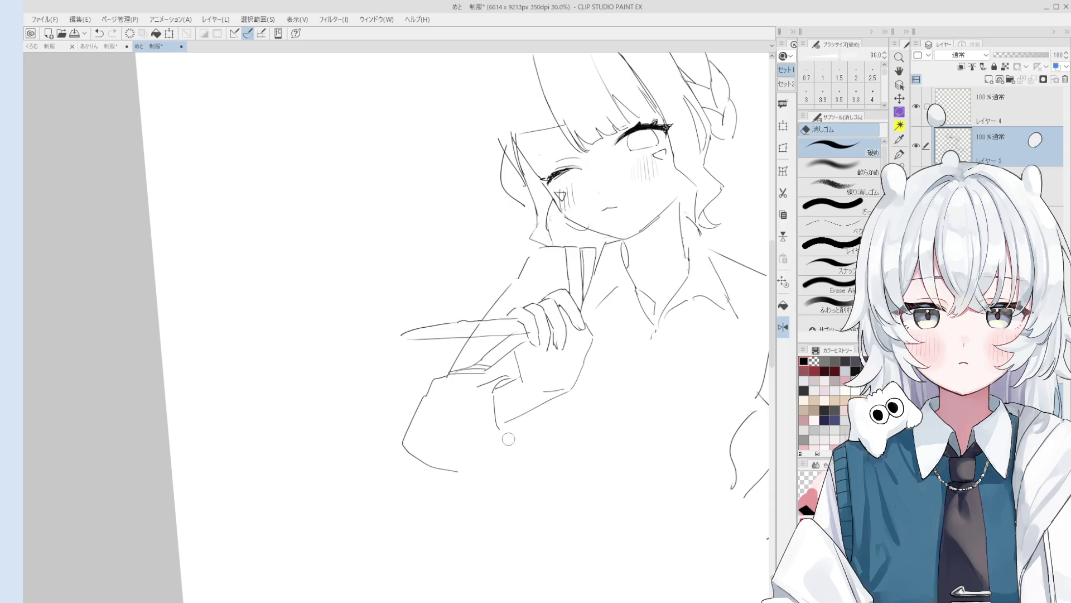
scroll(508, 466, up, 1)
scroll(507, 467, up, 1)
mouse_move(472, 435)
mouse_down()
mouse_move(461, 377)
mouse_move(467, 435)
mouse_move(487, 436)
mouse_up()
key(p)
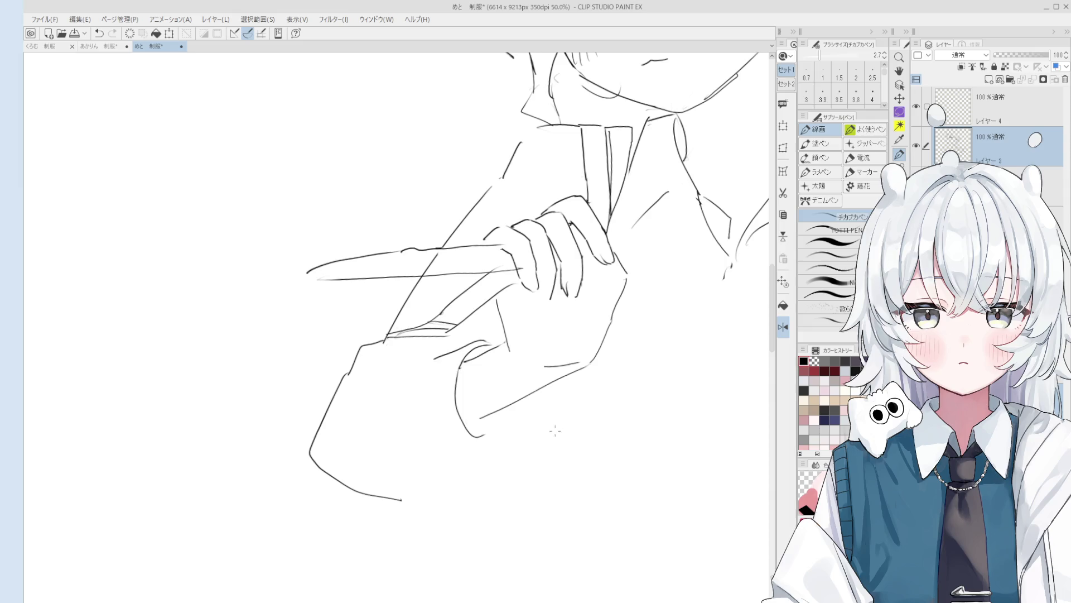
Step: Clean up the rough strokes at the wrist and draw a curved cuff line downward
scroll(505, 352, up, 1)
key(e)
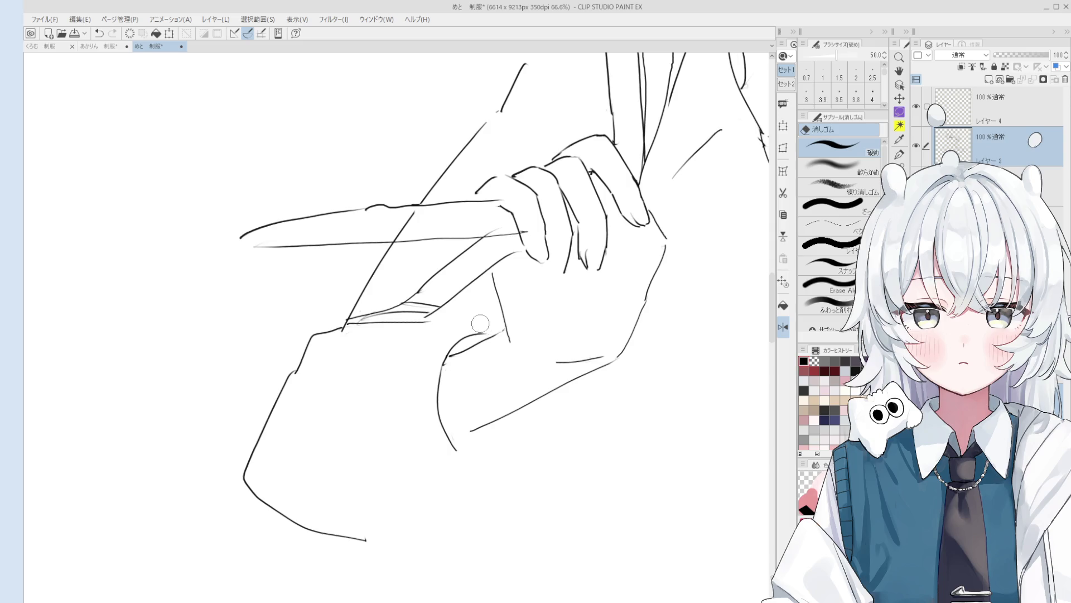
mouse_move(474, 329)
mouse_down()
mouse_move(450, 357)
mouse_move(479, 339)
mouse_up()
key(p)
scroll(479, 342, down, 1)
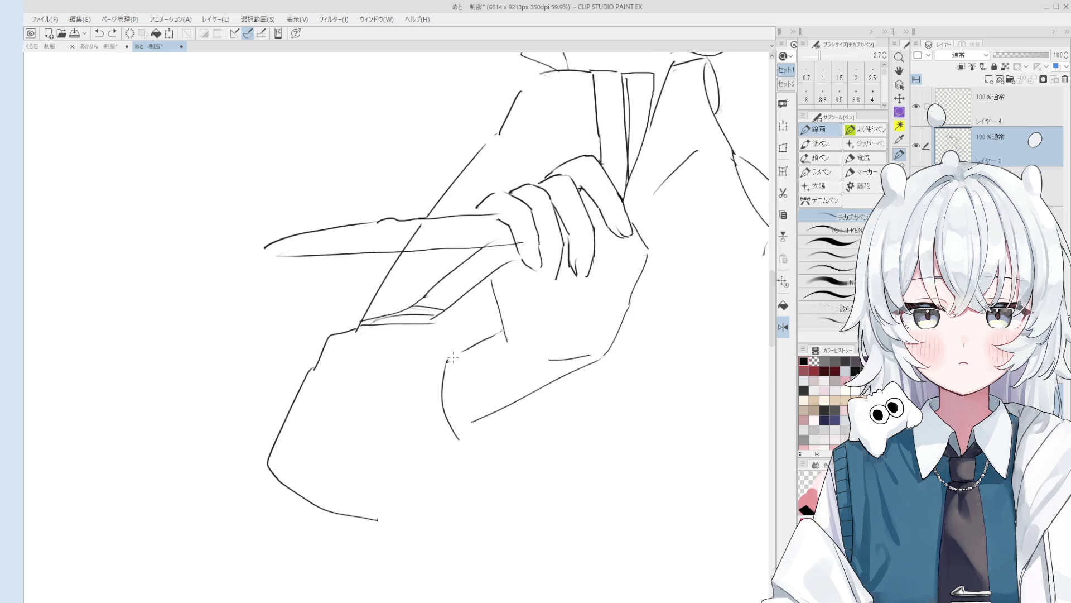
drag(419, 353, 476, 336)
key(ctrl+z)
mouse_move(413, 353)
mouse_down()
mouse_move(398, 422)
mouse_move(405, 455)
mouse_up()
Step: Draw the cuff's side curve and bottom edge, adding a fold where they join
key(e)
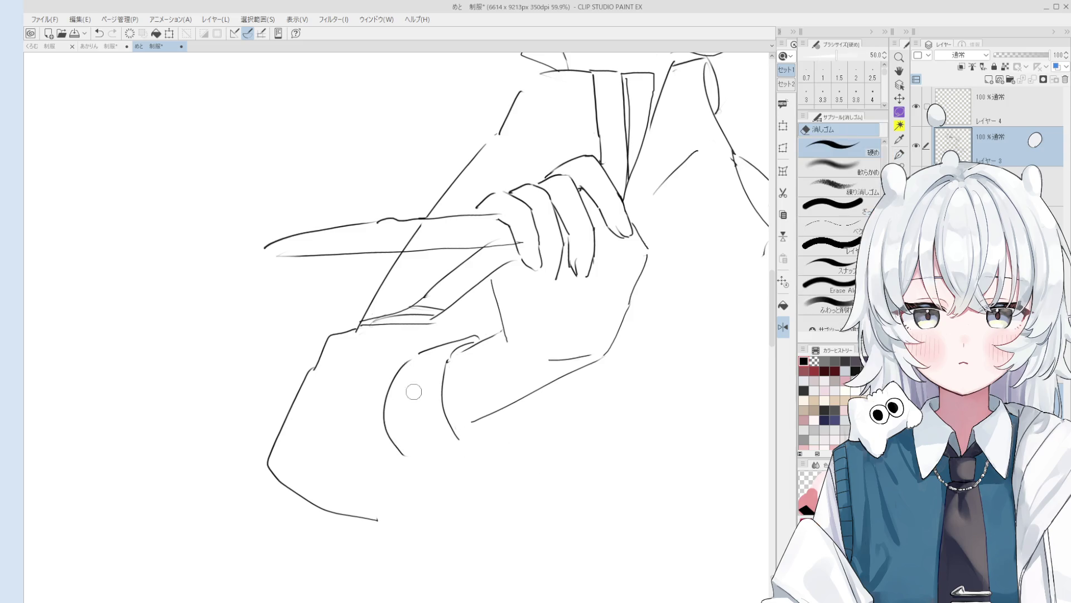
scroll(463, 409, up, 1)
key(p)
drag(448, 344, 452, 445)
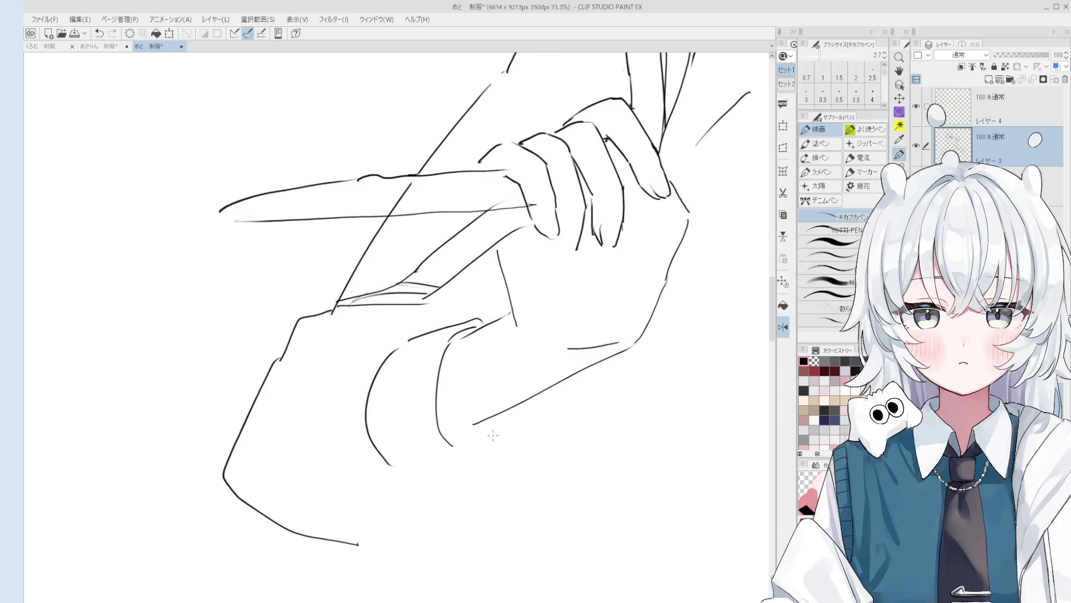
drag(399, 473, 465, 462)
key(ctrl+z)
drag(400, 472, 468, 459)
key(e)
key(p)
scroll(452, 438, up, 2)
drag(436, 425, 472, 467)
mouse_move(479, 465)
mouse_down()
mouse_move(511, 445)
mouse_move(519, 404)
mouse_move(485, 418)
mouse_up()
Step: Redraw the lower end of the long diagonal line and add a short stroke near the hand
scroll(502, 413, down, 1)
key(e)
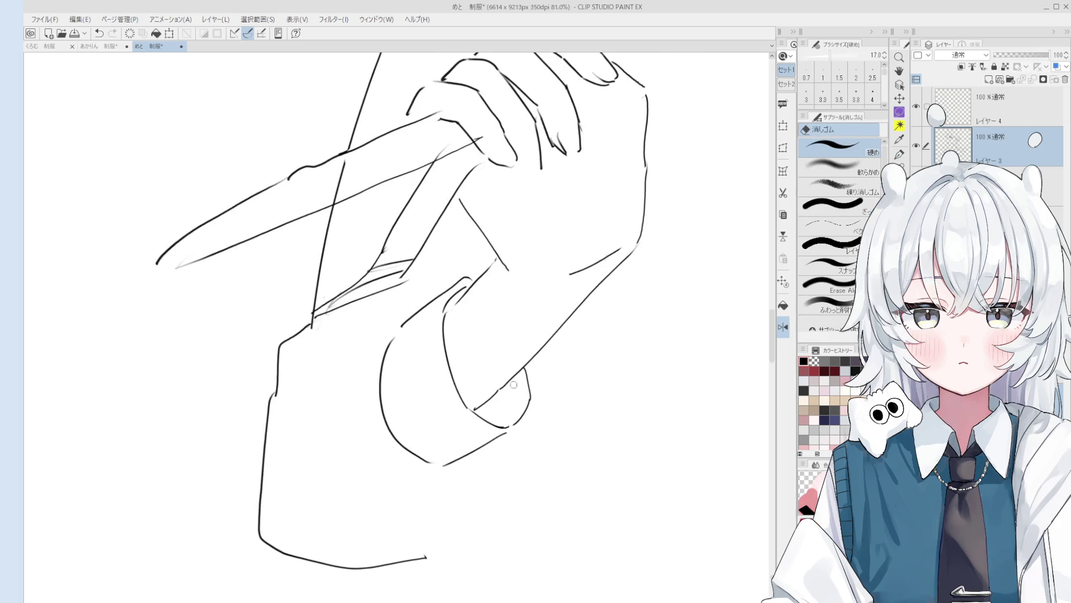
key(p)
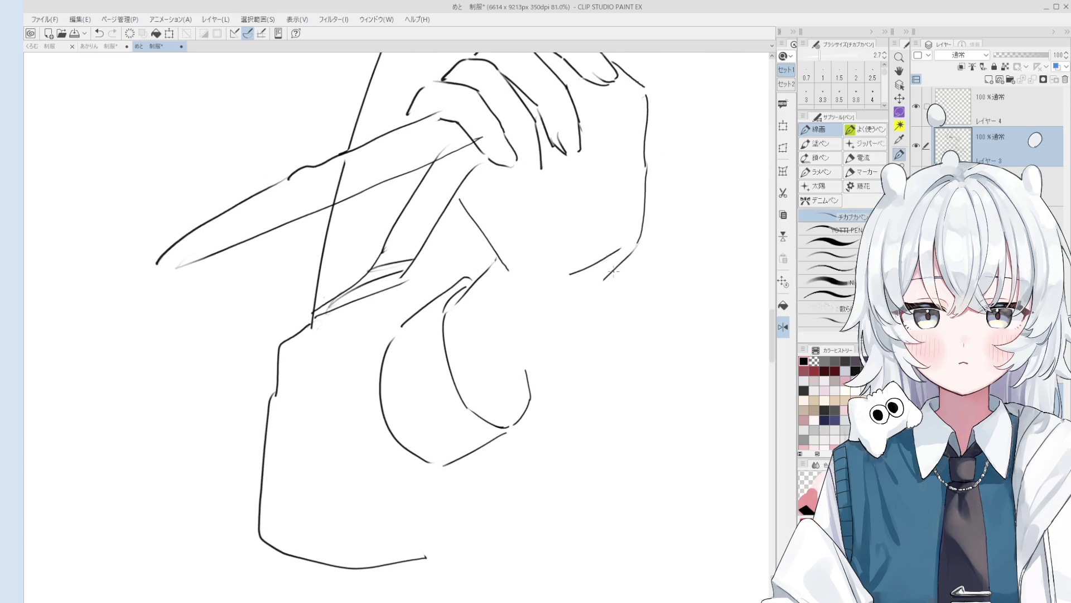
mouse_move(505, 378)
mouse_down()
mouse_move(488, 403)
mouse_move(574, 299)
mouse_move(502, 397)
mouse_up()
key(e)
key(p)
scroll(514, 385, down, 3)
scroll(502, 396, down, 2)
scroll(497, 401, down, 1)
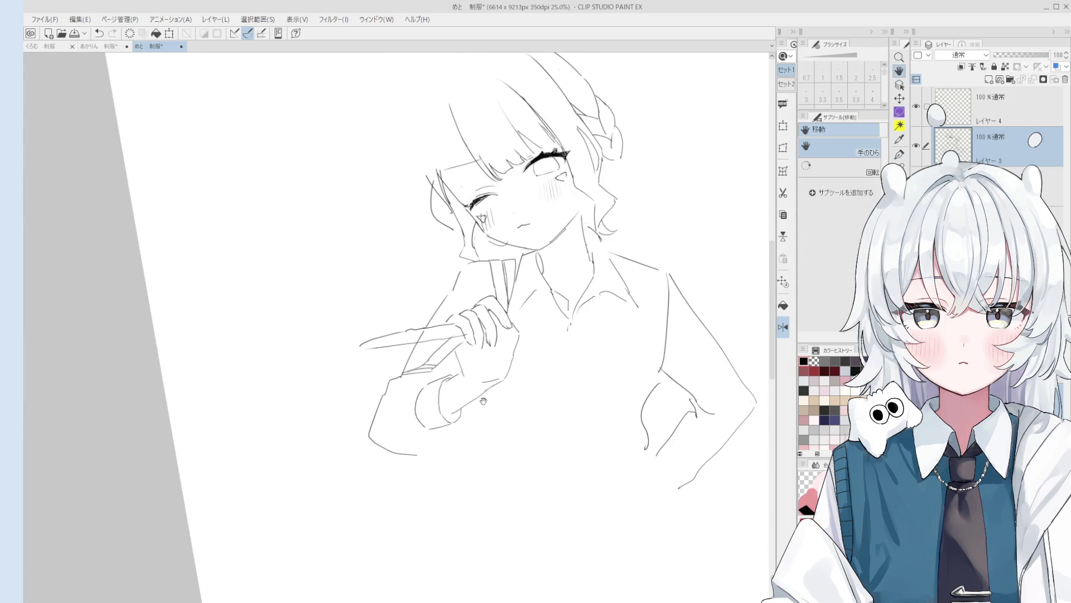
key(p)
drag(480, 390, 451, 411)
Step: Undo the short stroke beside the lower hand so it can be redrawn longer
key(ctrl+z)
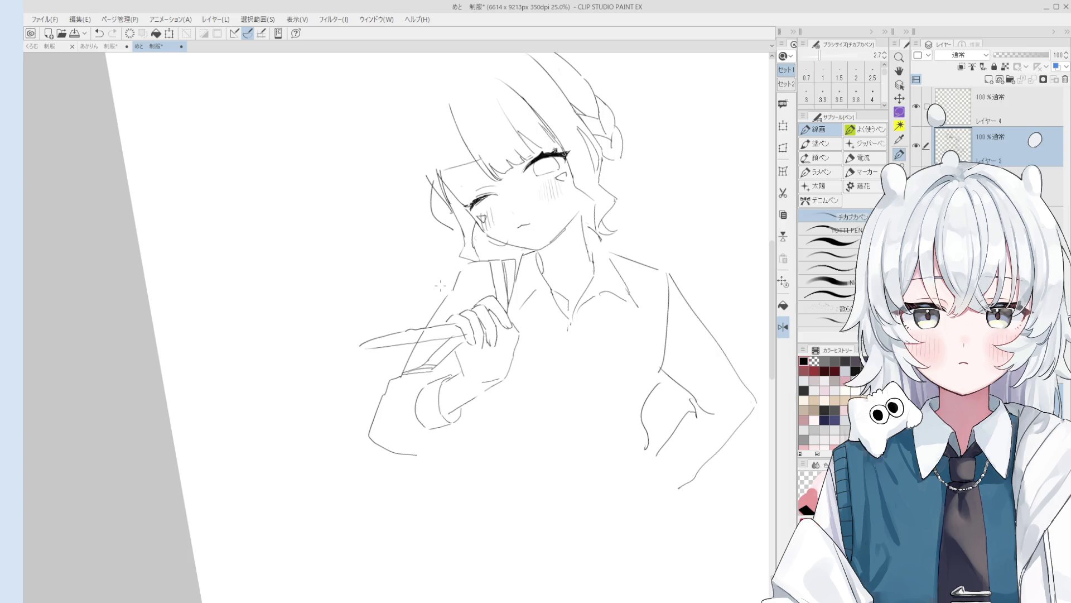
Step: Erase the old arm line and redraw it as a flatter stroke
key(e)
scroll(413, 458, up, 3)
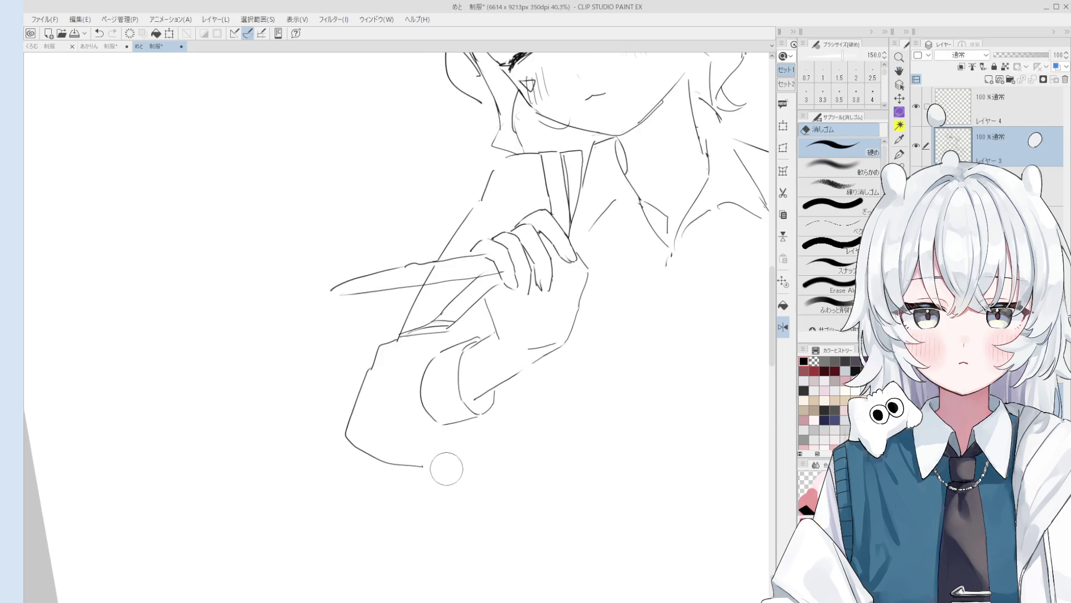
mouse_move(359, 392)
mouse_down()
mouse_move(382, 366)
mouse_move(342, 424)
mouse_move(399, 462)
mouse_up()
key(p)
scroll(361, 394, down, 1)
key(e)
key(p)
drag(342, 437, 394, 460)
key(ctrl+z)
mouse_move(338, 425)
mouse_down()
mouse_move(393, 453)
mouse_move(446, 434)
mouse_move(453, 417)
mouse_move(441, 375)
mouse_move(450, 413)
mouse_up()
Step: Draw a curved sleeve line downward and erase a small stray bit beside it
scroll(447, 438, down, 1)
key(e)
key(p)
key(ctrl+z)
drag(450, 365, 451, 417)
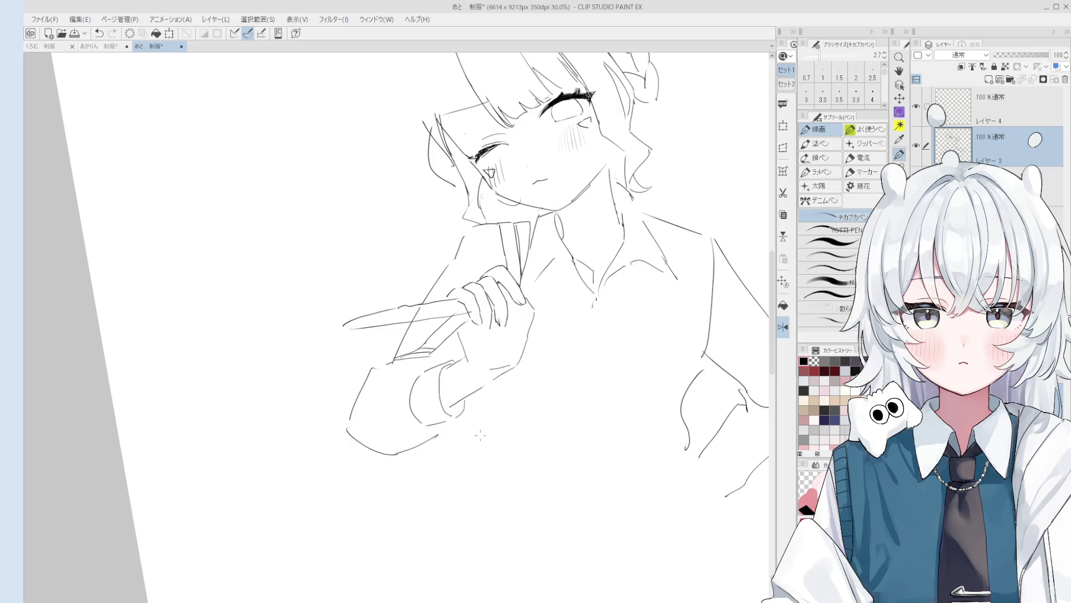
key(e)
drag(481, 437, 496, 440)
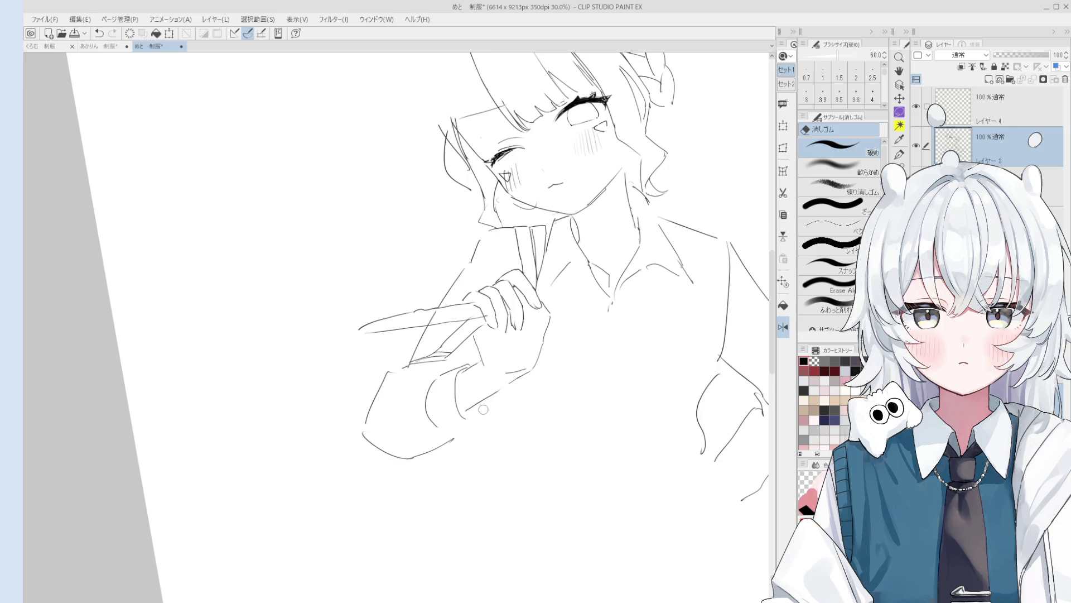
key(p)
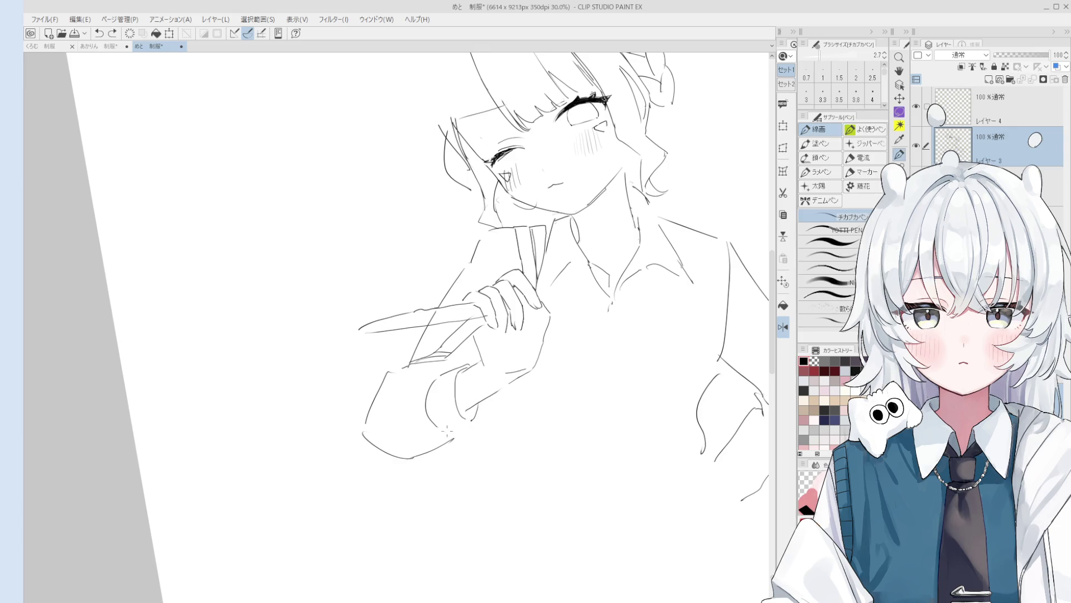
Step: Erase a short piece of the sleeve line and redraw it running downward
scroll(476, 425, down, 1)
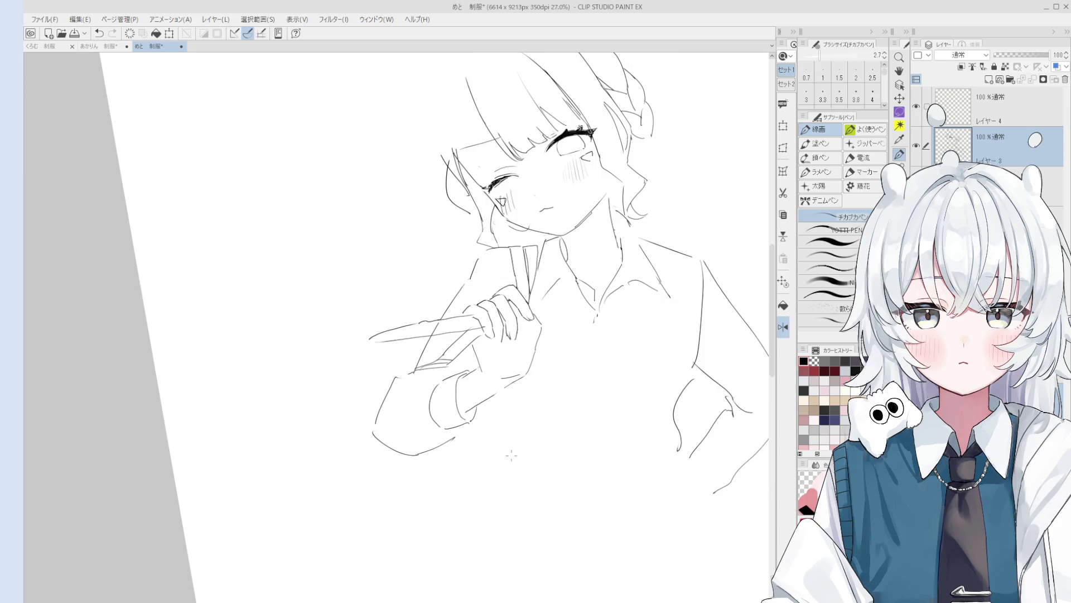
key(space)
drag(490, 445, 492, 430)
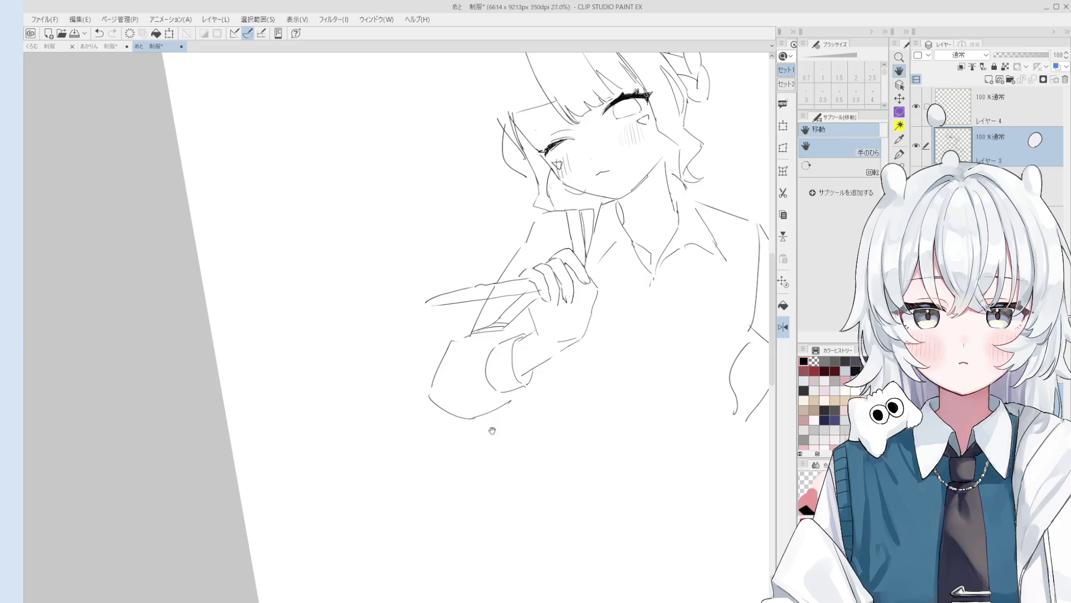
key(e)
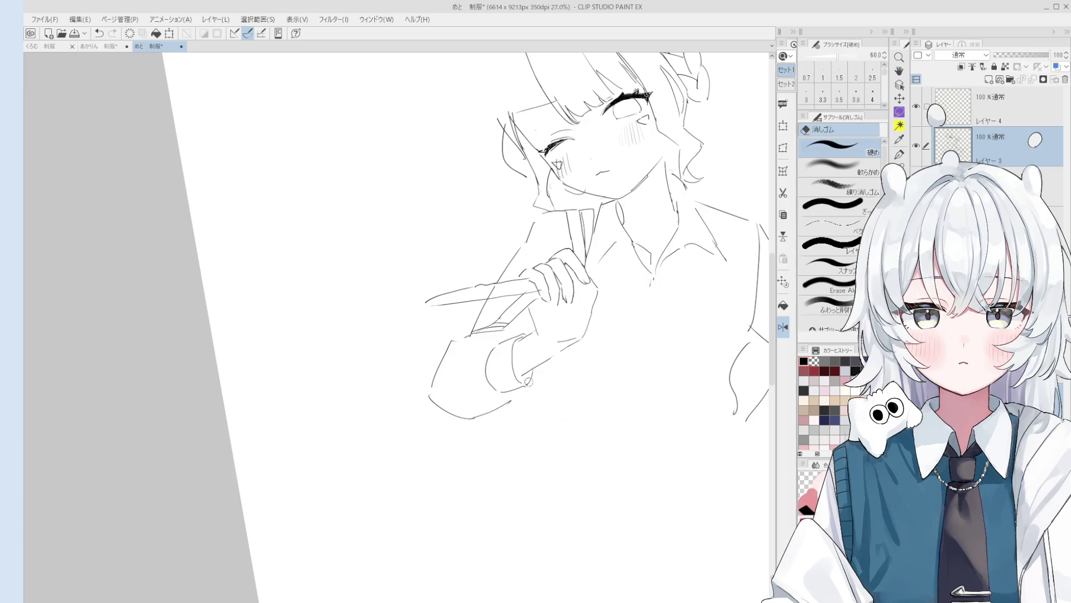
mouse_move(484, 423)
mouse_down()
mouse_move(500, 410)
mouse_move(518, 484)
mouse_move(494, 429)
mouse_move(479, 456)
mouse_up()
key(bracketright)
key(bracketright)
key(p)
key(ctrl+z)
mouse_move(499, 408)
mouse_down()
mouse_move(459, 475)
mouse_move(514, 490)
mouse_up()
Step: Try a curved stroke along the sleeve bottom, then erase it
key(e)
key(p)
mouse_move(474, 451)
mouse_down()
mouse_move(508, 496)
mouse_move(559, 478)
mouse_move(522, 496)
mouse_up()
key(e)
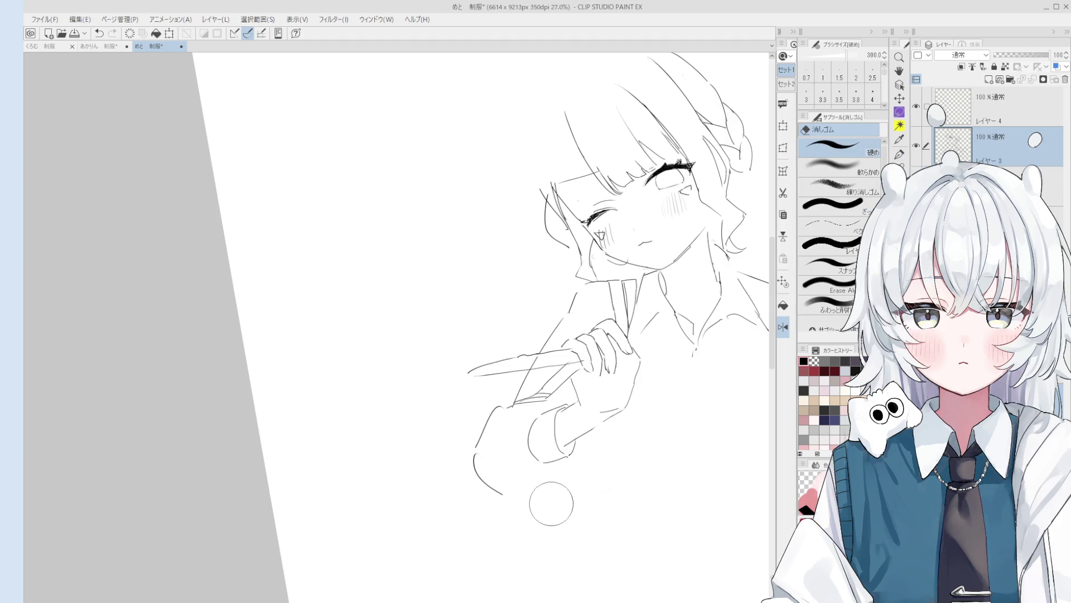
key(p)
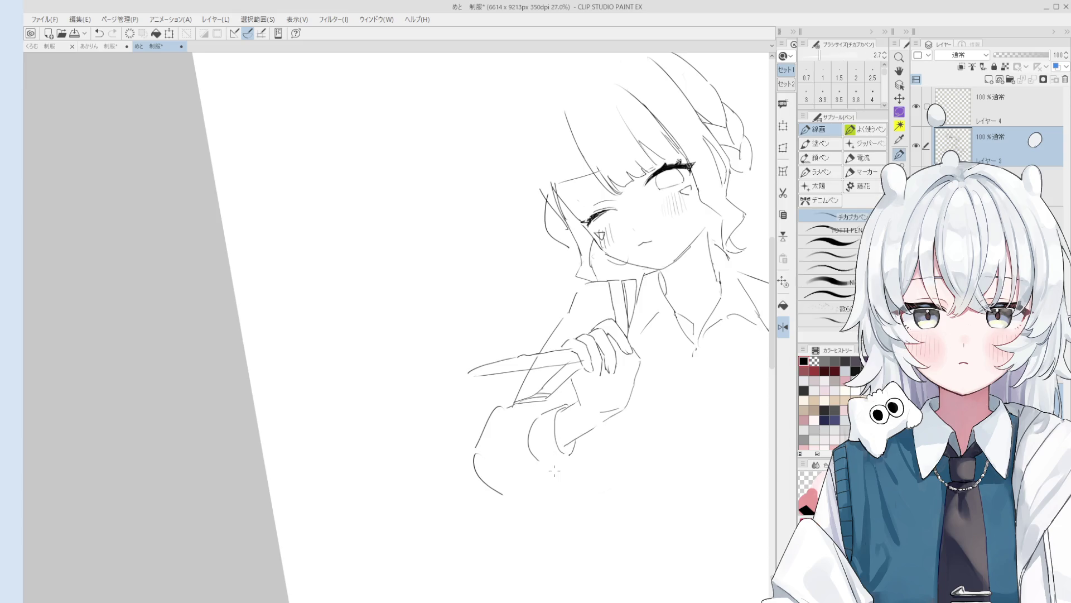
scroll(567, 463, up, 3)
scroll(570, 454, down, 1)
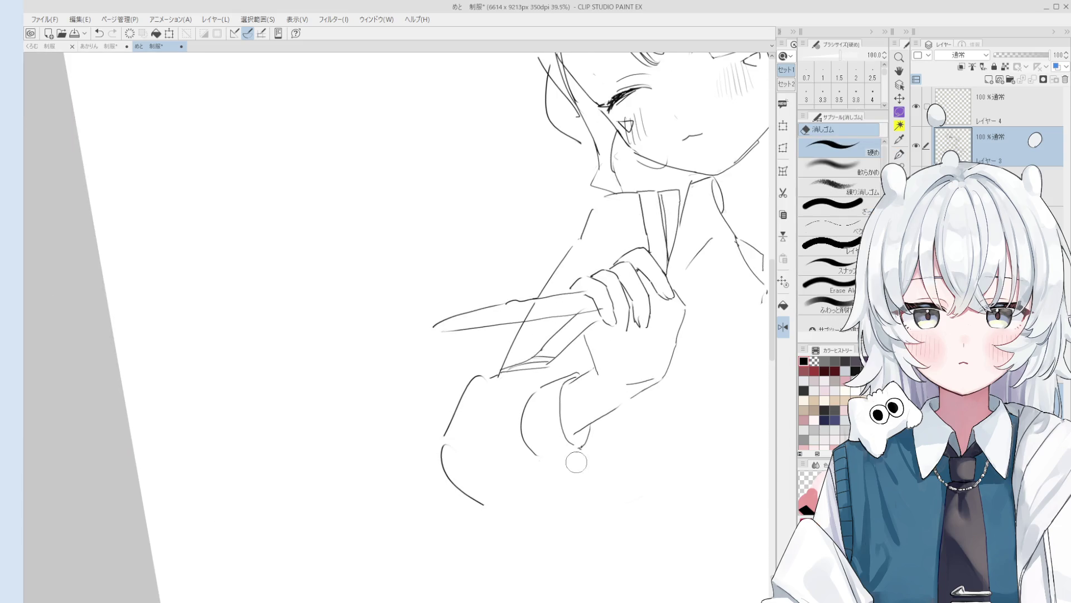
Step: With the whole figure in view, erase part of the lower cuff line using a smaller eraser
key(h)
scroll(576, 454, down, 3)
drag(668, 424, 594, 419)
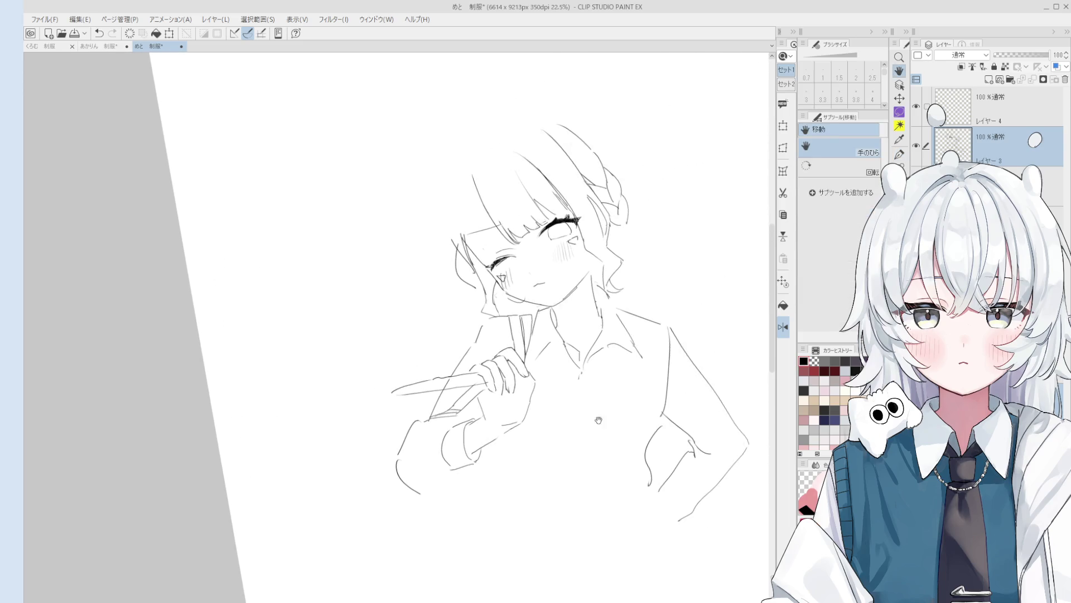
scroll(555, 397, up, 3)
key(p)
scroll(485, 431, up, 1)
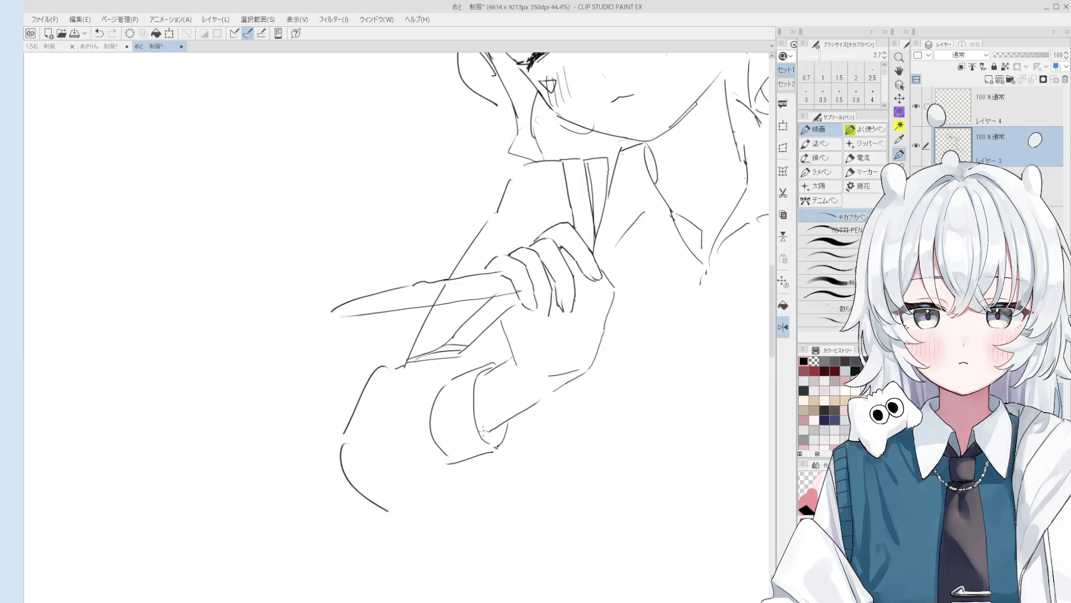
key(e)
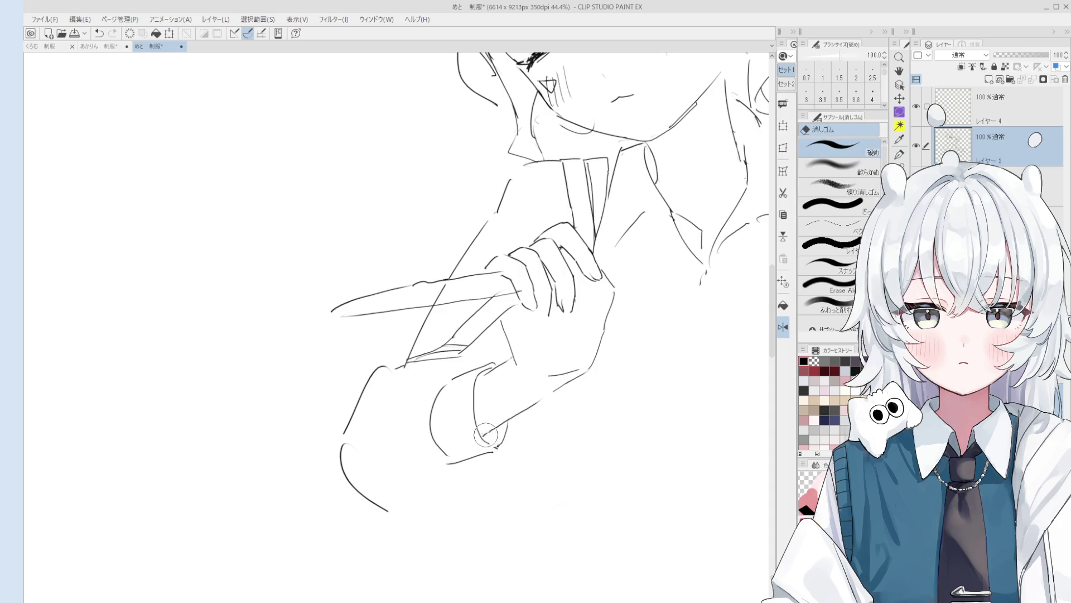
key(bracketleft)
key(bracketleft)
key(bracketleft)
mouse_move(473, 461)
mouse_down()
mouse_move(497, 448)
mouse_move(433, 442)
mouse_move(438, 407)
mouse_move(428, 460)
mouse_up()
Step: Redraw the left cuff edge as a straighter vertical line
key(p)
key(ctrl+z)
key(e)
key(p)
scroll(451, 441, down, 1)
key(ctrl+z)
drag(444, 390, 446, 458)
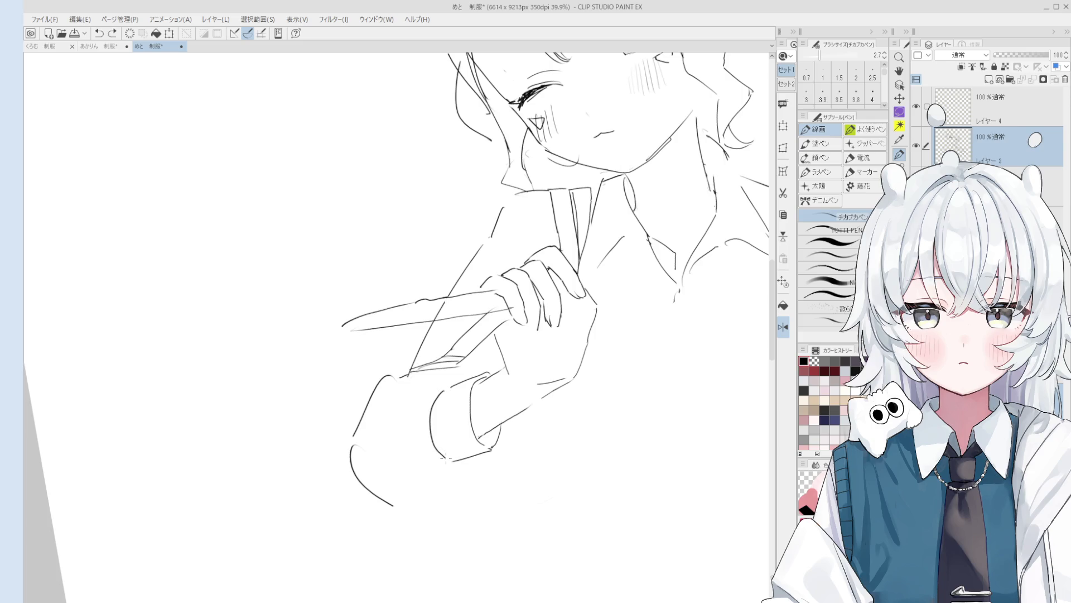
key(ctrl+z)
drag(434, 389, 439, 464)
Step: Draw the lower cuff curve and a short bottom stroke, plus a small mark on the right sleeve
drag(398, 499, 473, 461)
scroll(472, 463, down, 1)
key(e)
drag(385, 485, 377, 457)
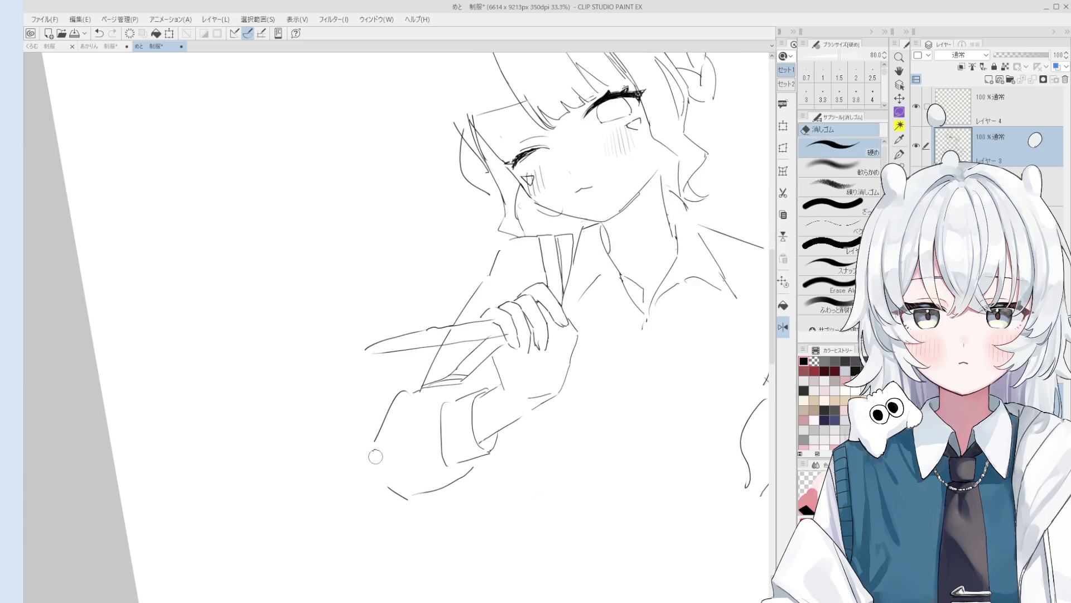
key(p)
drag(409, 501, 373, 450)
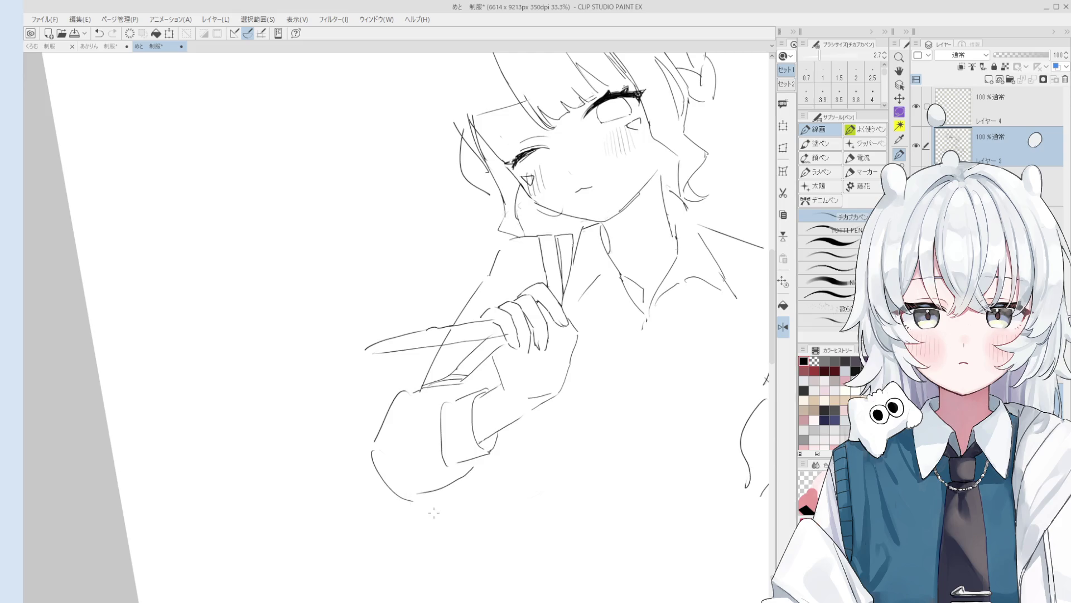
drag(413, 493, 396, 495)
scroll(435, 385, down, 1)
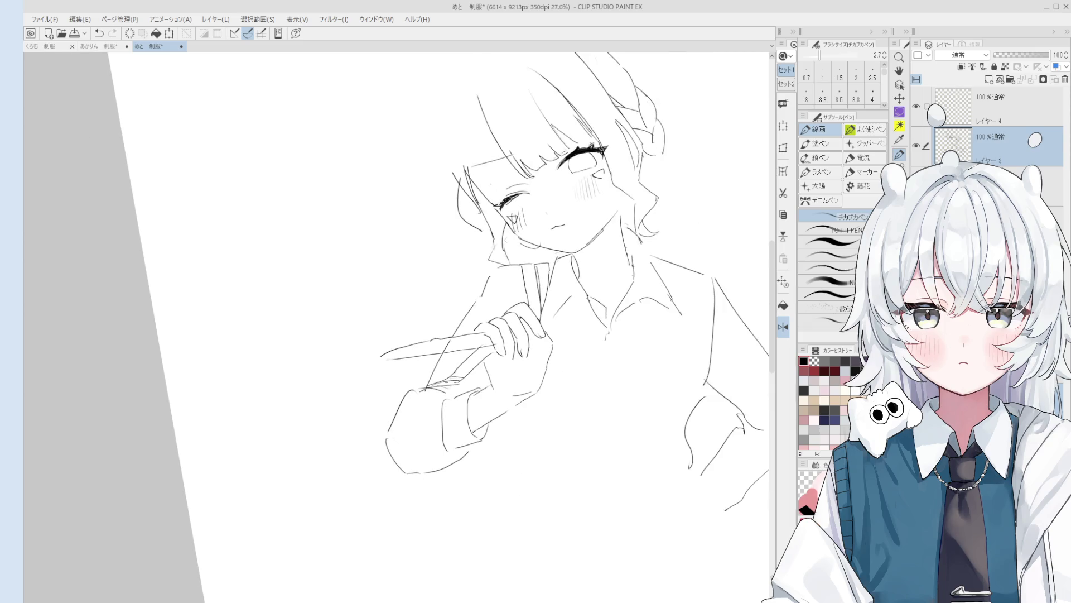
drag(735, 434, 744, 429)
Step: Erase stray lines near the sleeve cuff and add small marks beside it
key(e)
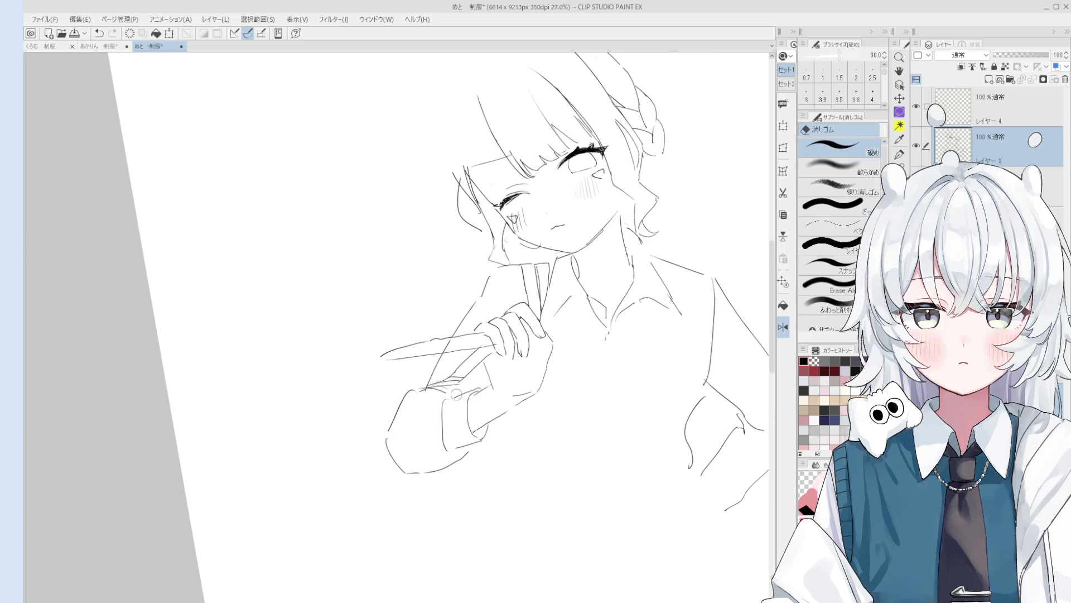
scroll(461, 374, up, 2)
key(ctrl+z)
mouse_move(459, 368)
mouse_down()
mouse_move(446, 369)
mouse_move(463, 377)
mouse_up()
key(p)
drag(399, 387, 444, 379)
scroll(421, 396, down, 1)
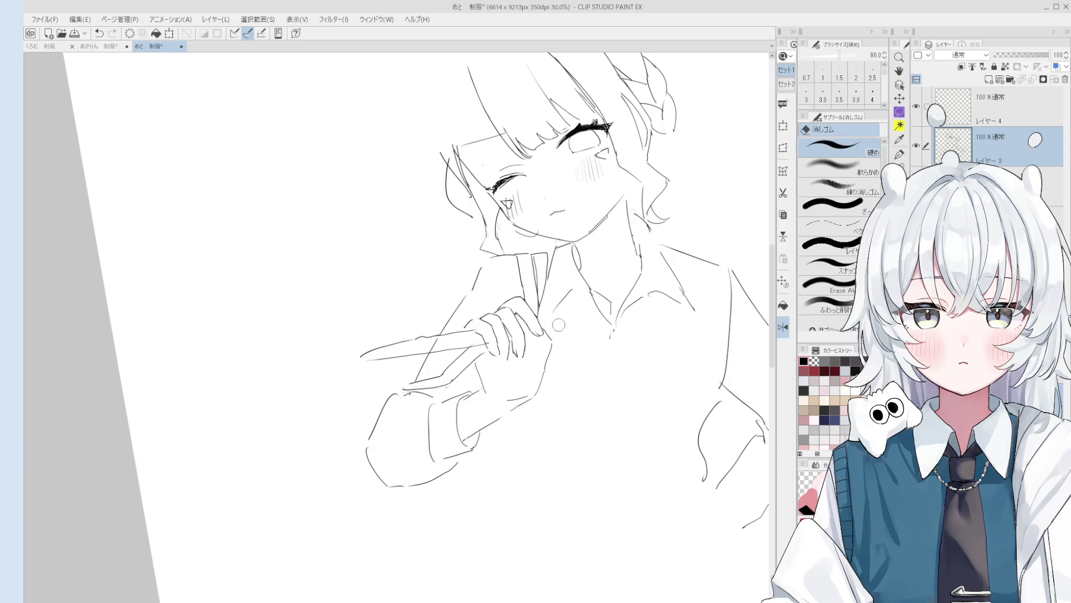
Step: Replace the last fingertip stroke with a new line running down from the tip
scroll(550, 332, up, 2)
key(ctrl+z)
mouse_move(547, 350)
mouse_down()
mouse_move(533, 322)
mouse_move(526, 353)
mouse_up()
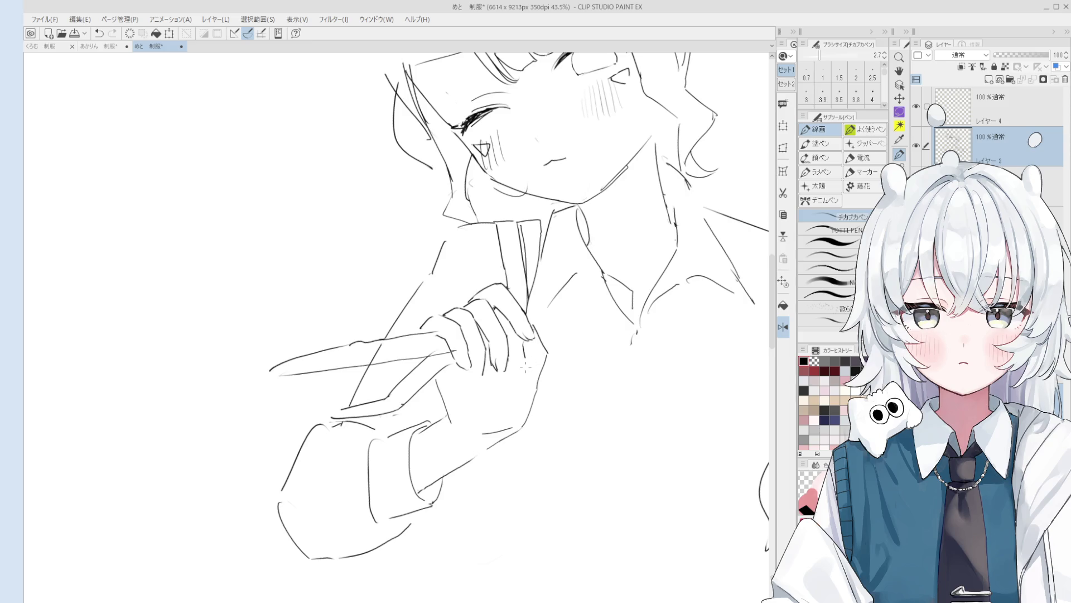
scroll(526, 352, down, 2)
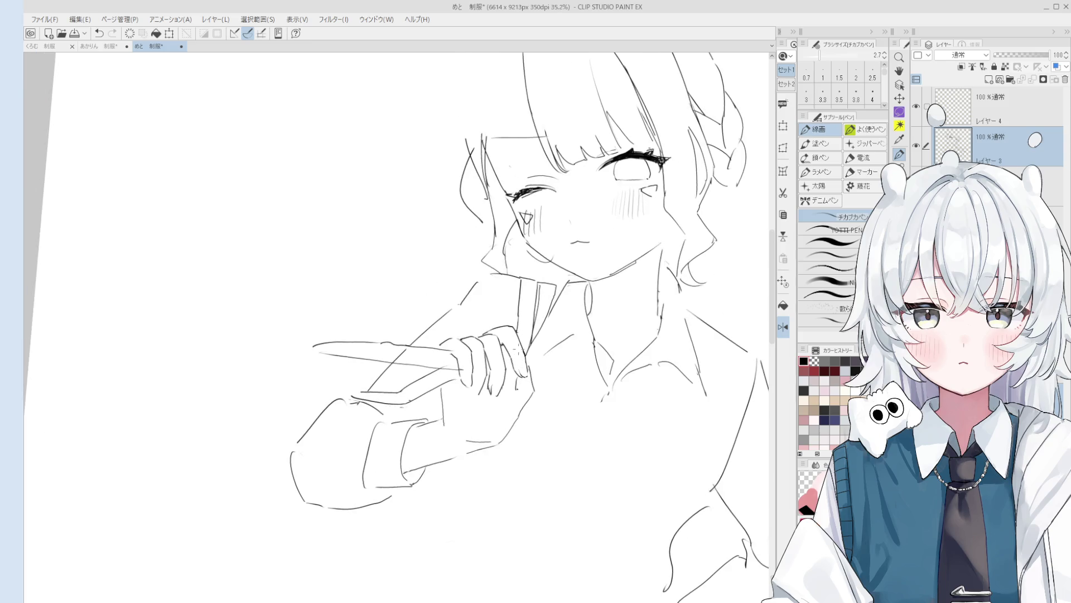
scroll(523, 361, up, 2)
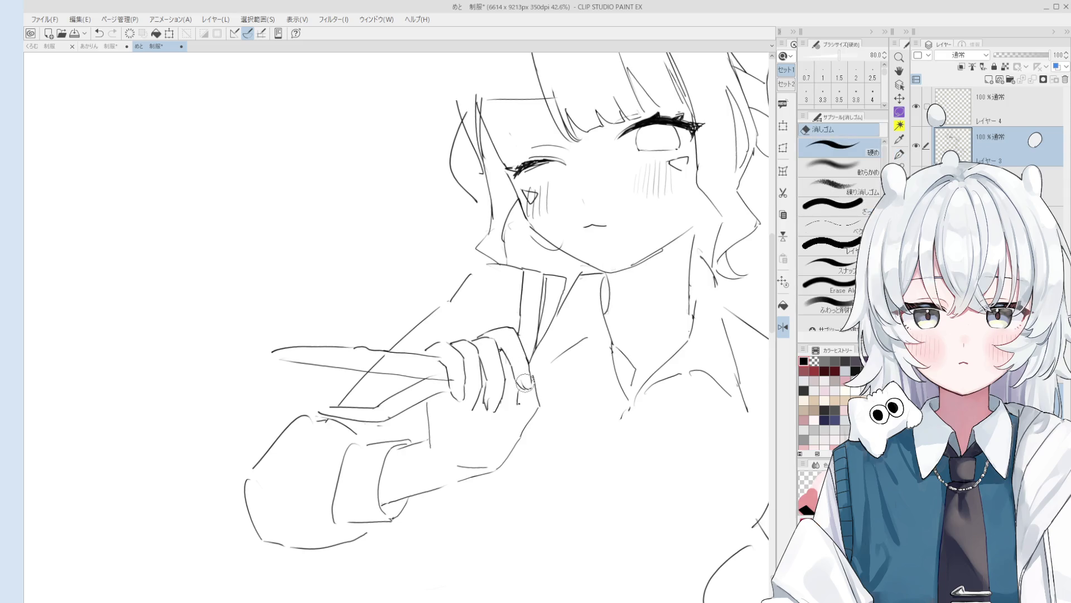
Step: Lasso the finger from tip to knuckle and transform it slightly up and left
key(m)
drag(533, 386, 506, 279)
key(ctrl+t)
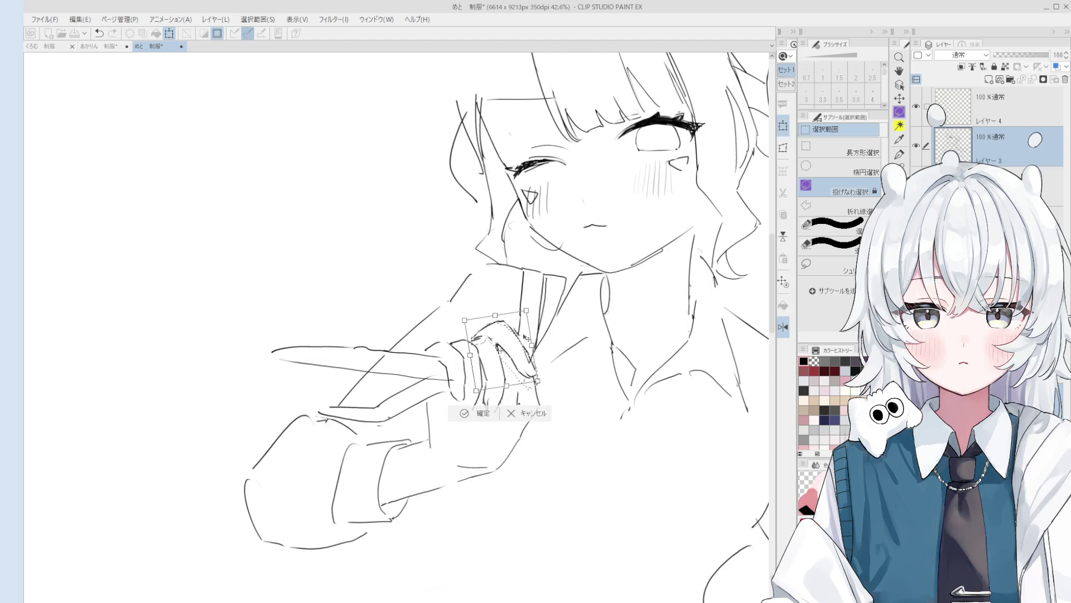
drag(496, 349, 511, 352)
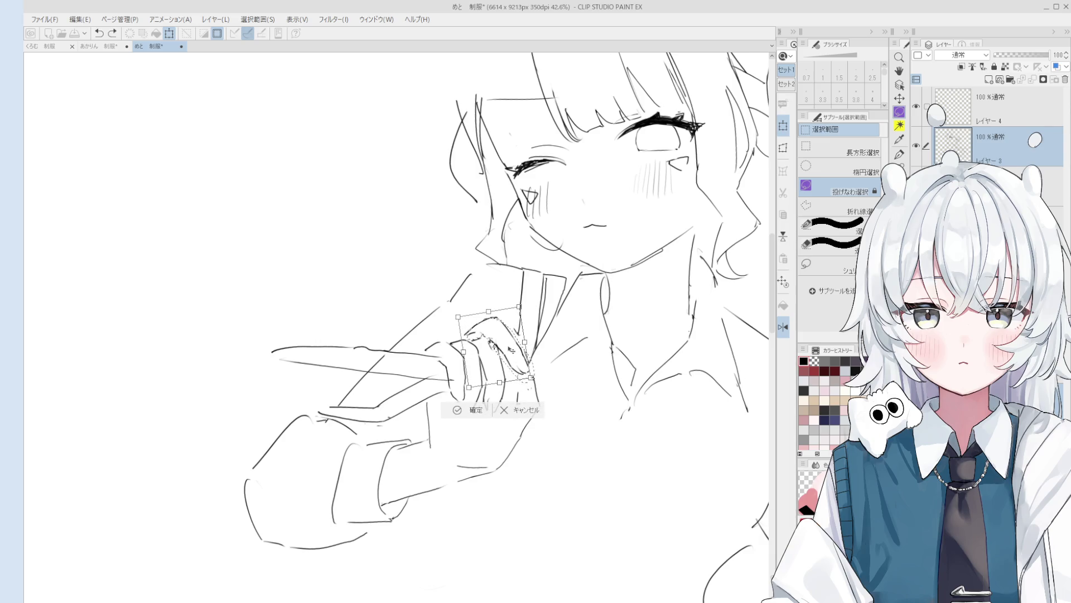
click(470, 410)
key(e)
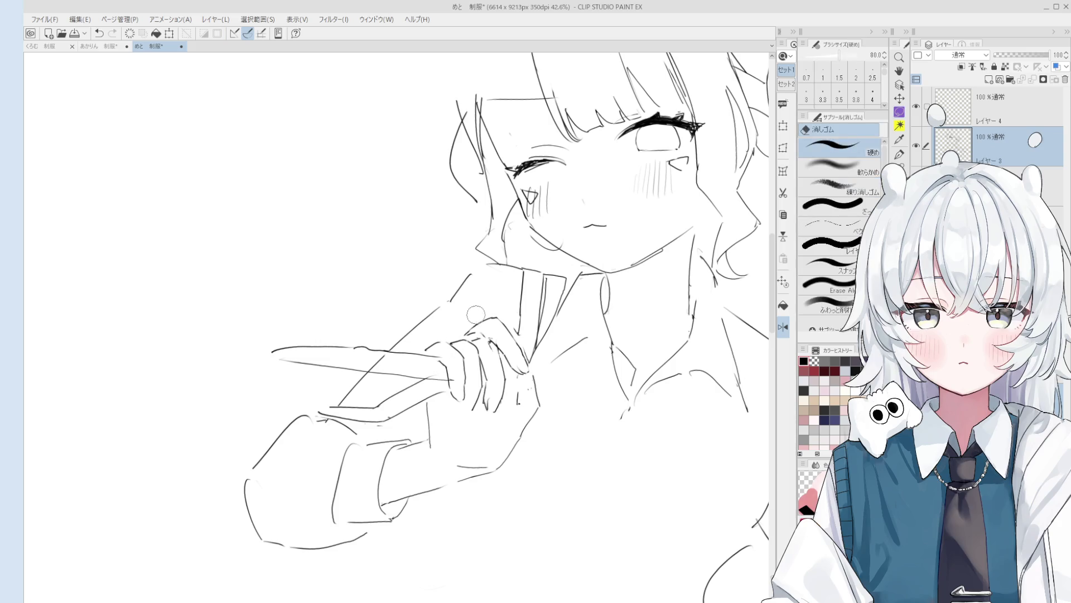
key(p)
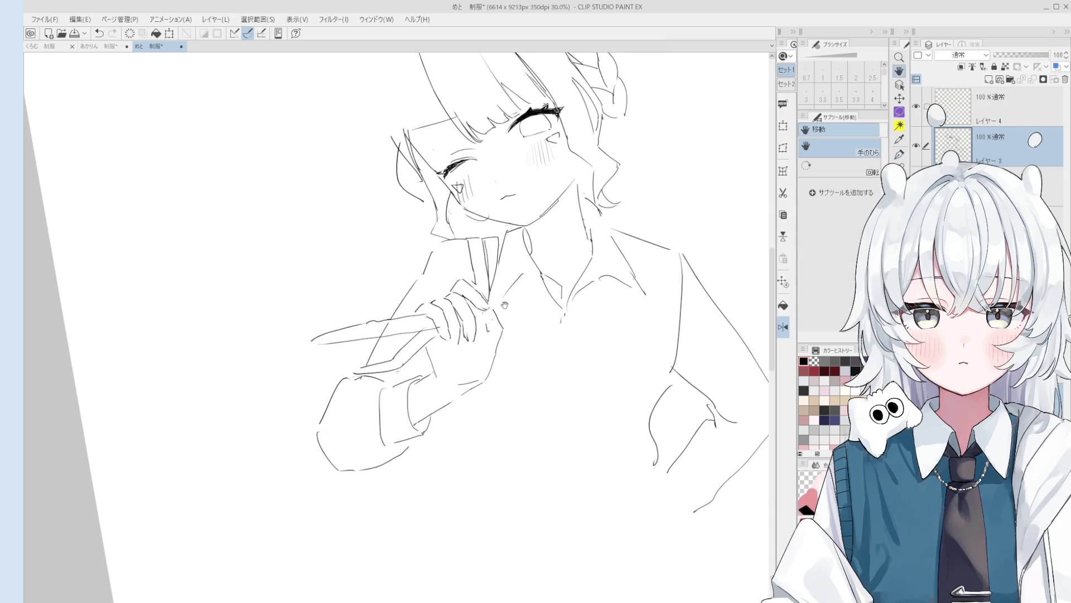
scroll(397, 324, down, 2)
scroll(527, 247, down, 3)
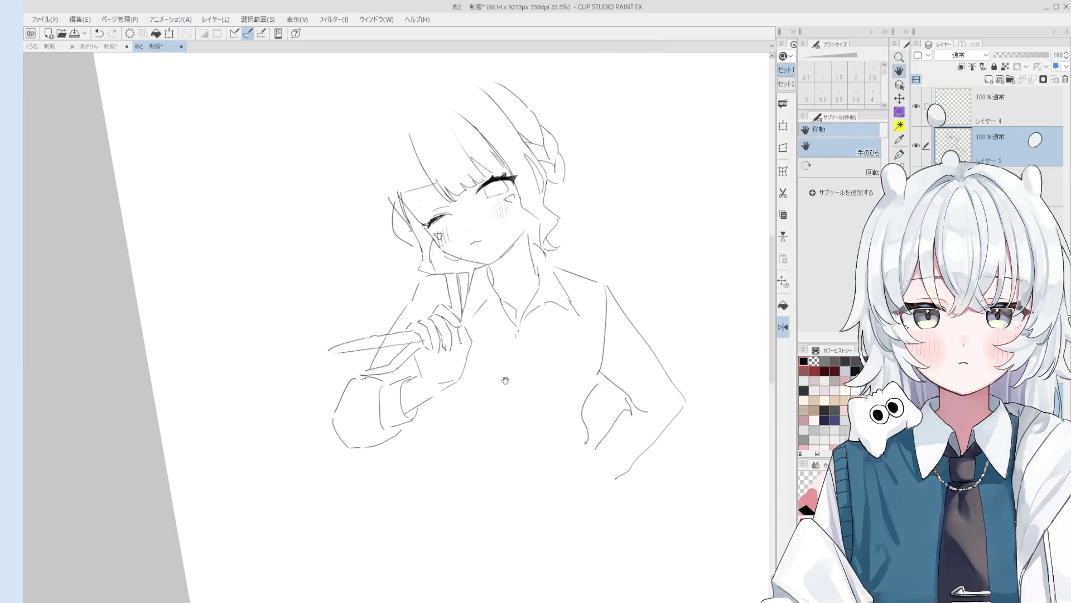
drag(531, 212, 527, 247)
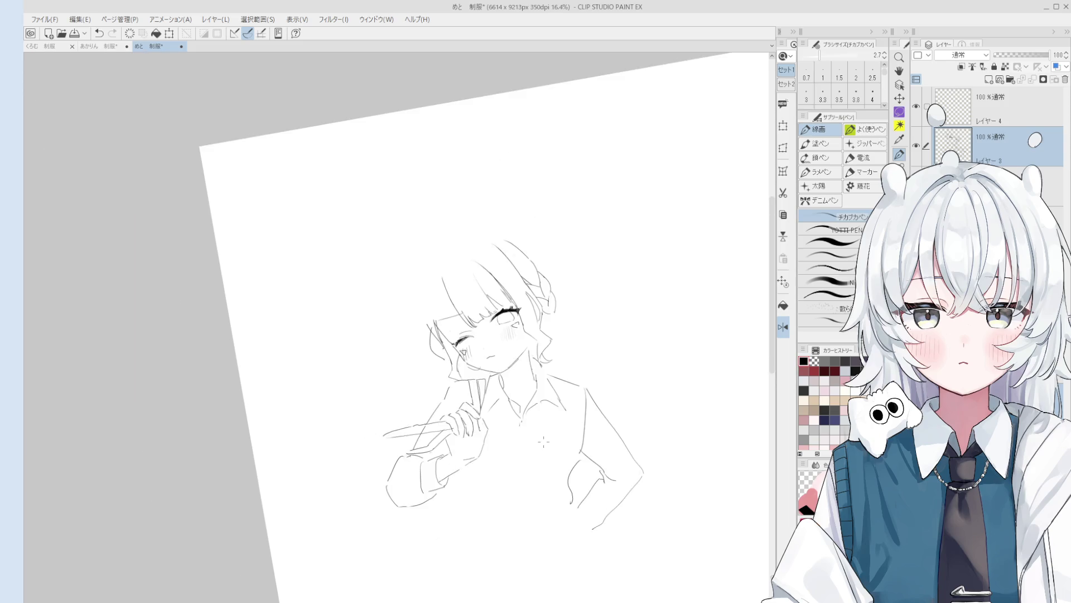
Step: Zoom in on the face, unflip the canvas view and pan slightly right and down
key(e)
scroll(502, 379, up, 2)
scroll(500, 397, up, 1)
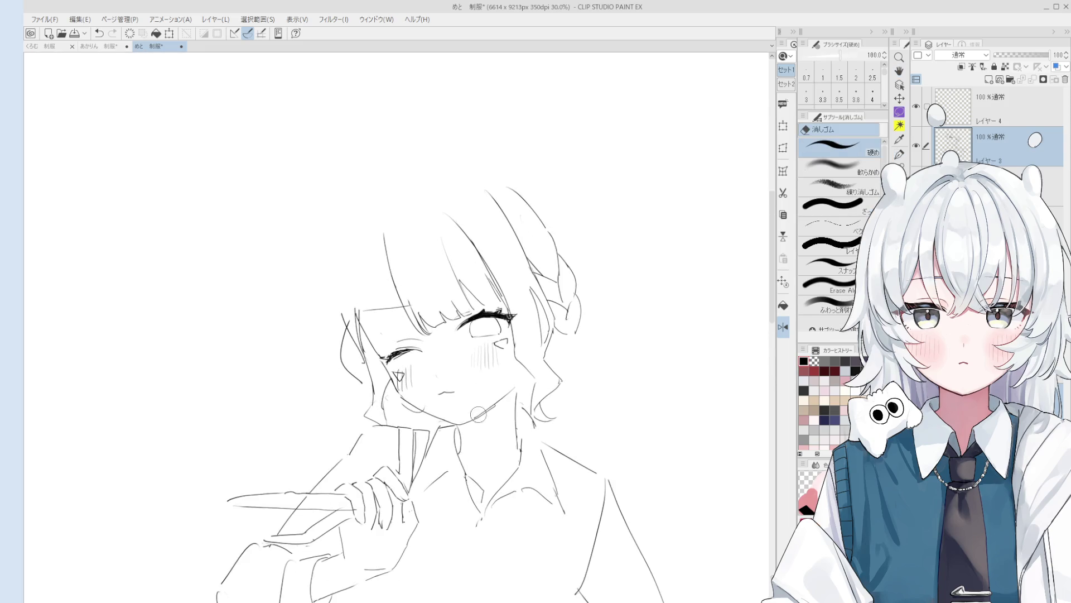
key(p)
scroll(478, 422, up, 1)
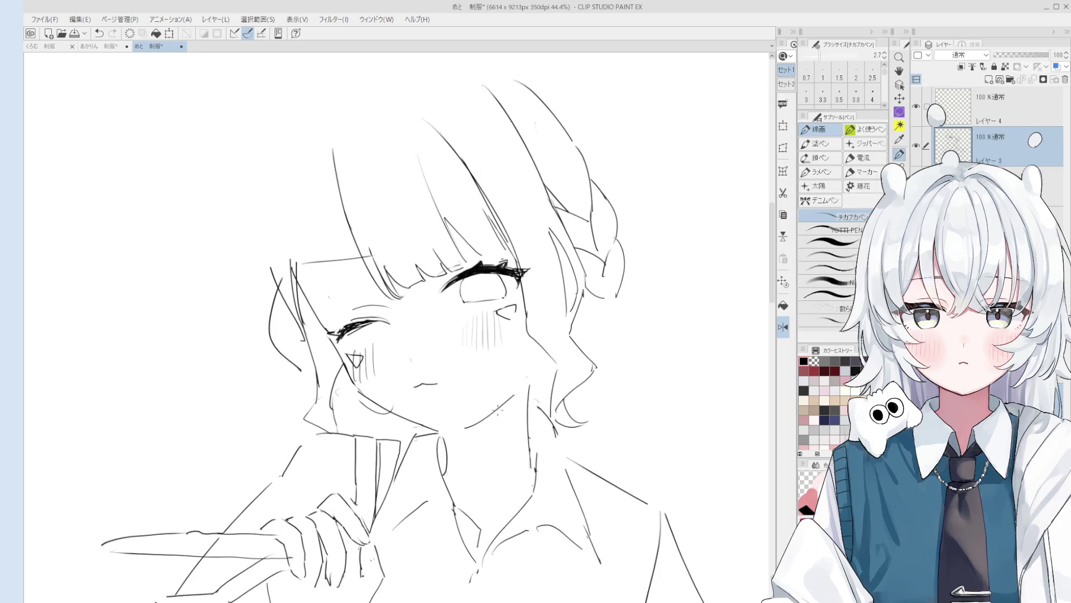
scroll(478, 422, down, 1)
key(h)
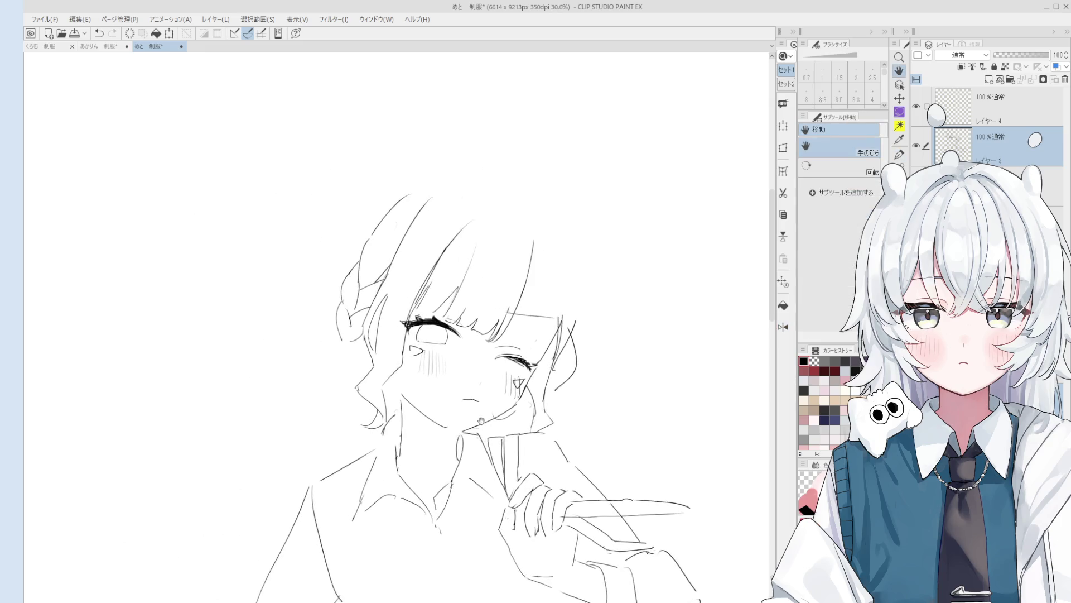
scroll(420, 410, down, 1)
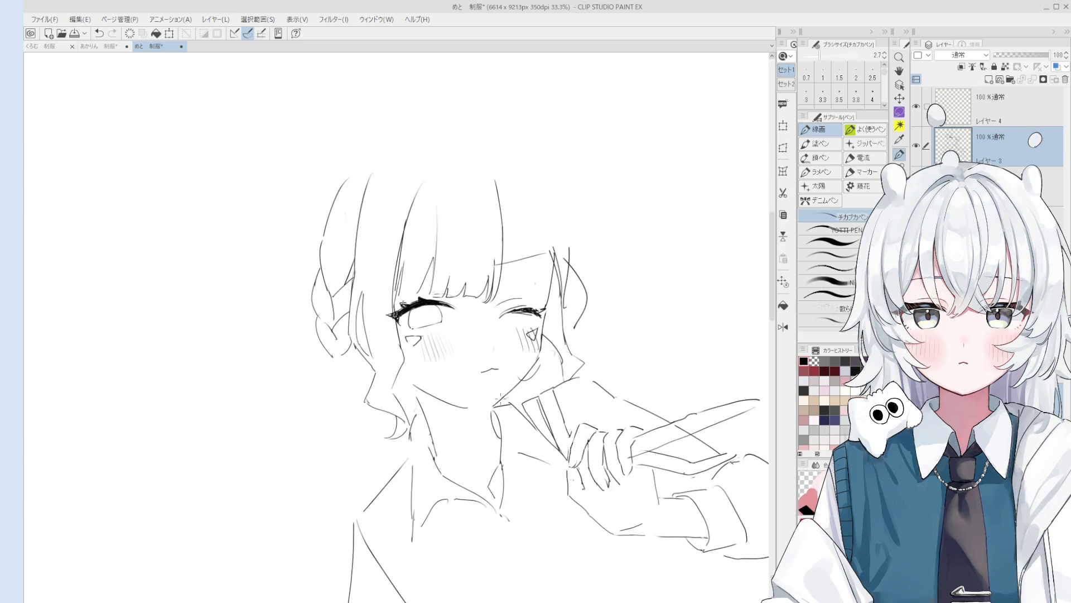
scroll(509, 436, up, 1)
key(space)
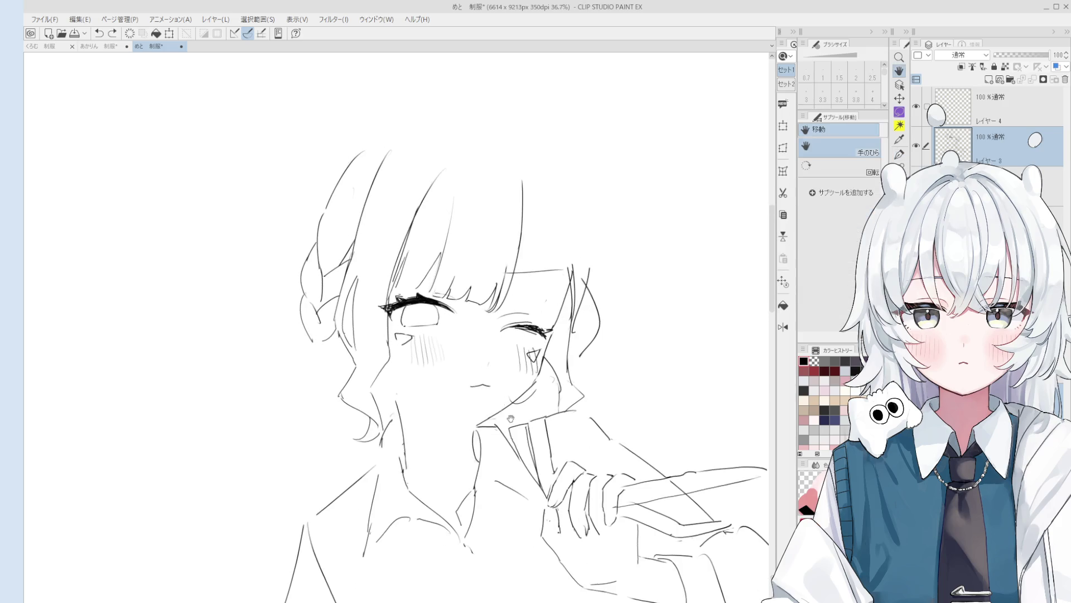
drag(526, 340, 549, 349)
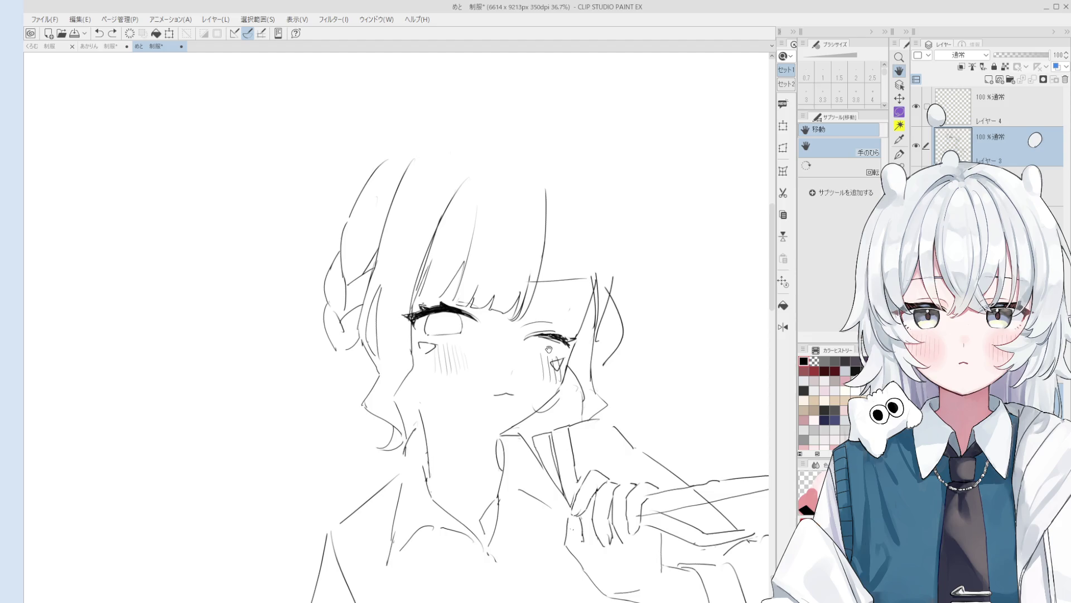
scroll(502, 346, up, 4)
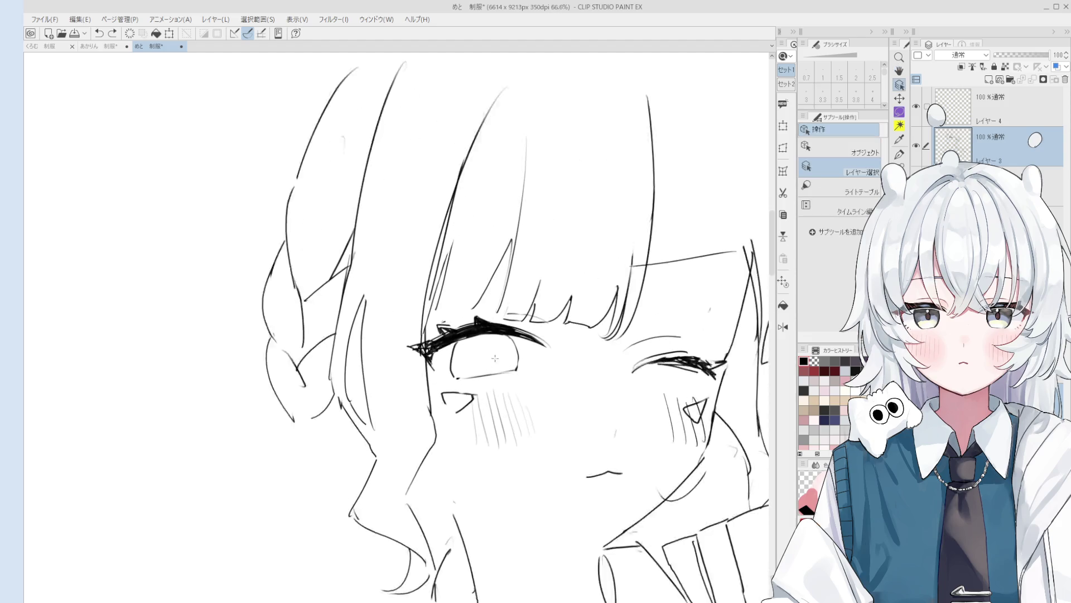
scroll(494, 358, up, 1)
Step: Mirror the view to check the face and touch up the line inside the open eye
key(e)
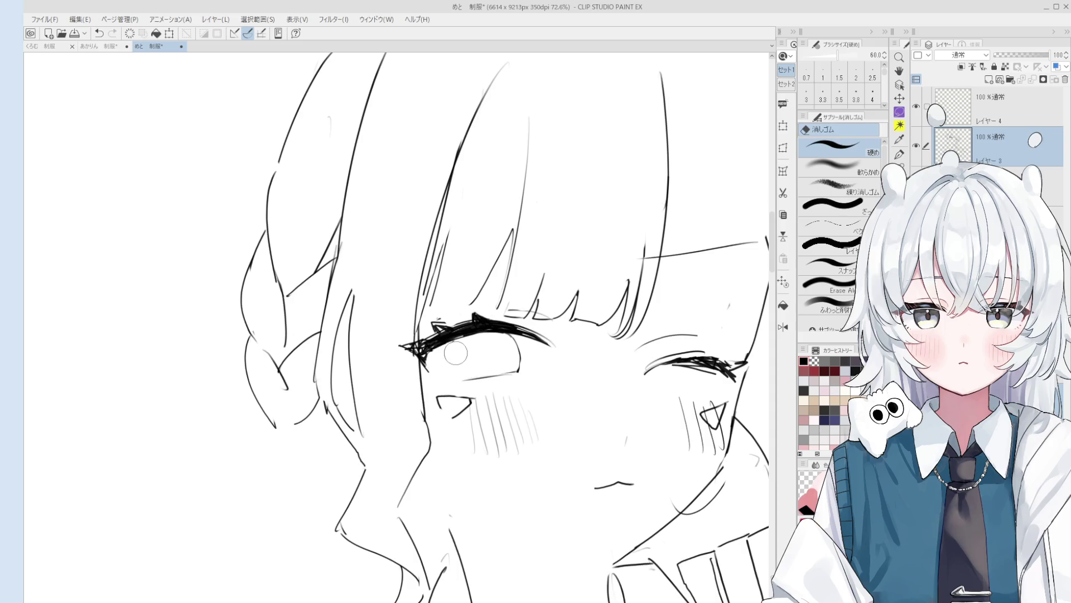
key(h)
scroll(455, 353, down, 1)
key(p)
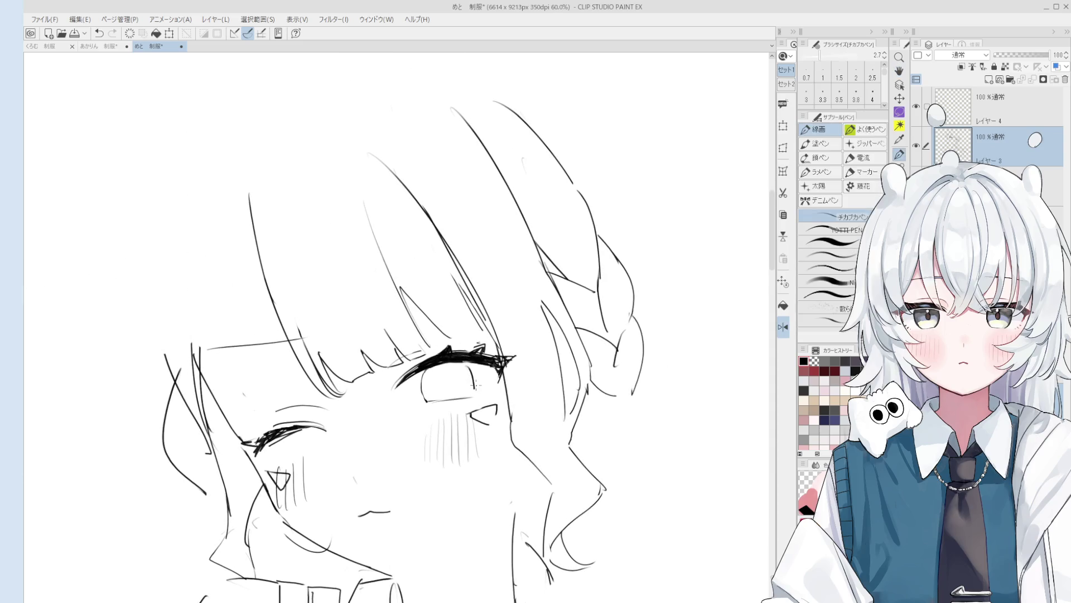
key(e)
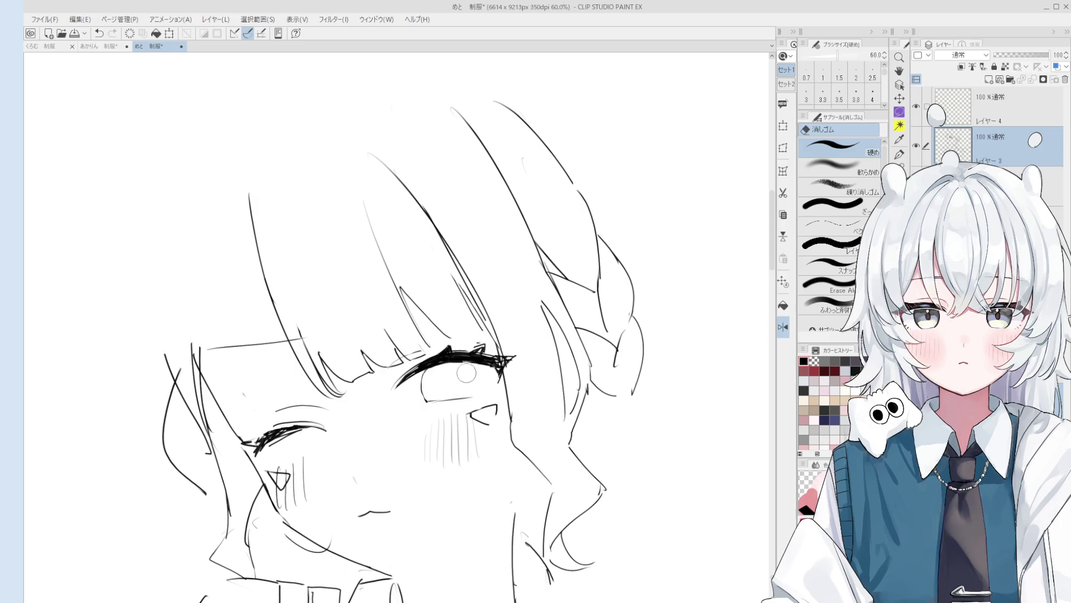
key(p)
drag(465, 364, 475, 394)
scroll(475, 394, up, 1)
key(e)
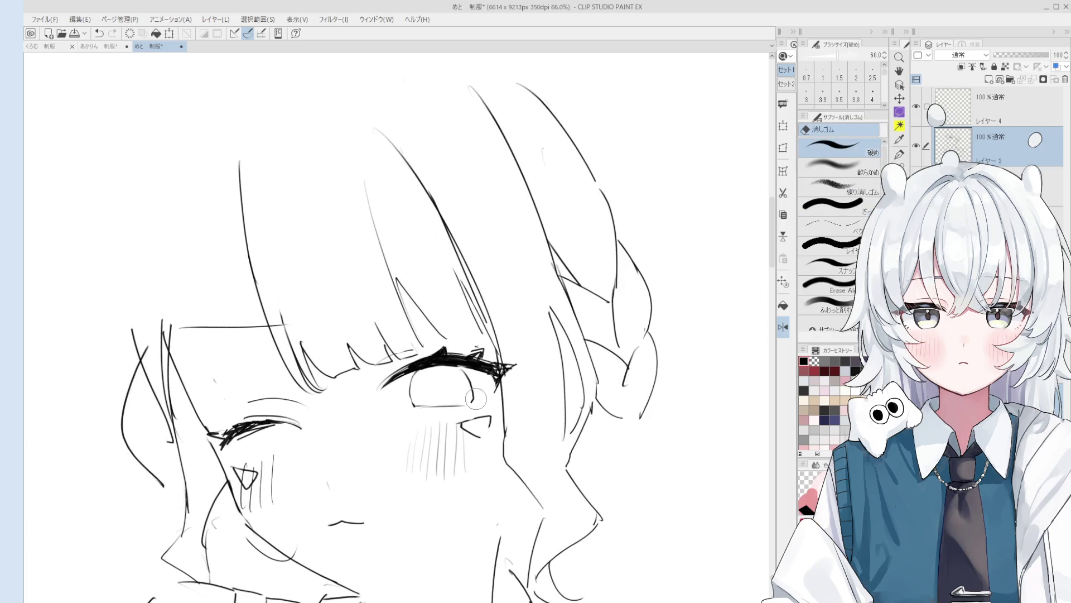
Step: Redraw a short mouth line below the winking face with the チカブカペン pen
key(h)
scroll(494, 404, down, 2)
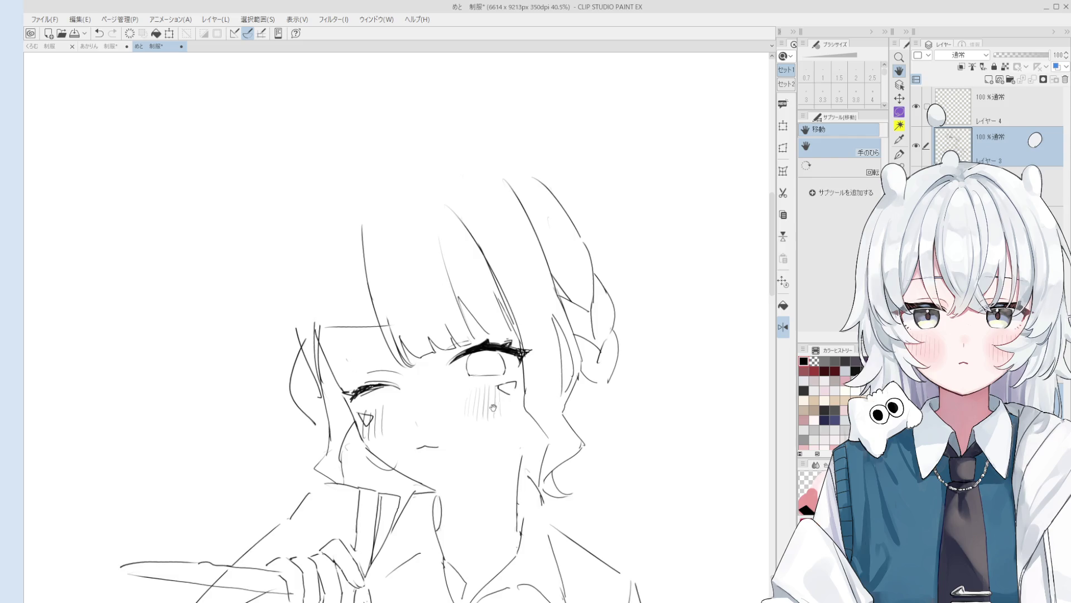
scroll(495, 404, up, 2)
key(p)
scroll(507, 349, up, 2)
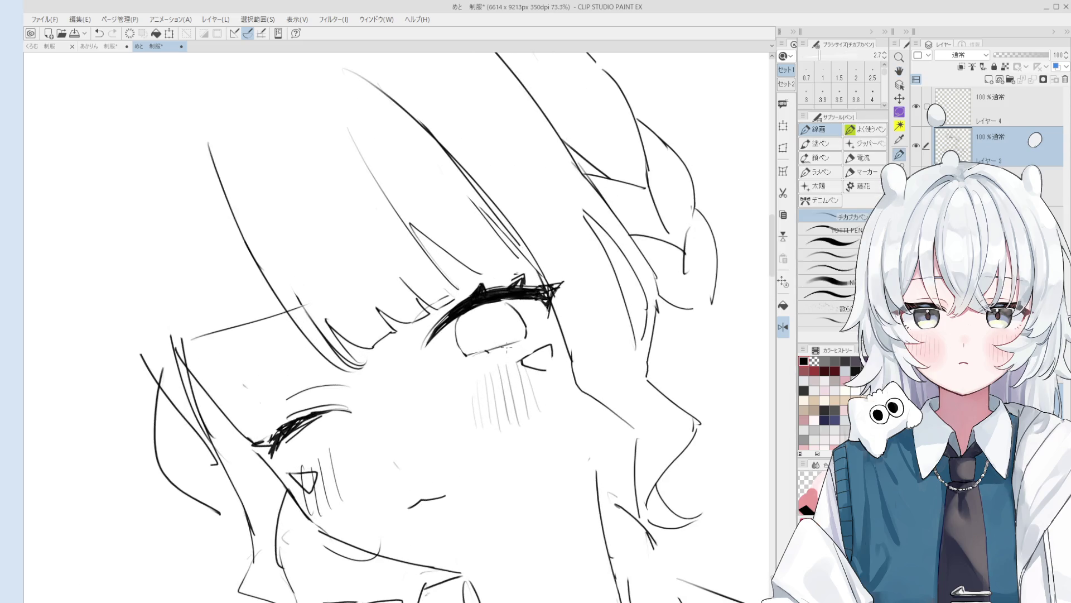
scroll(507, 348, down, 1)
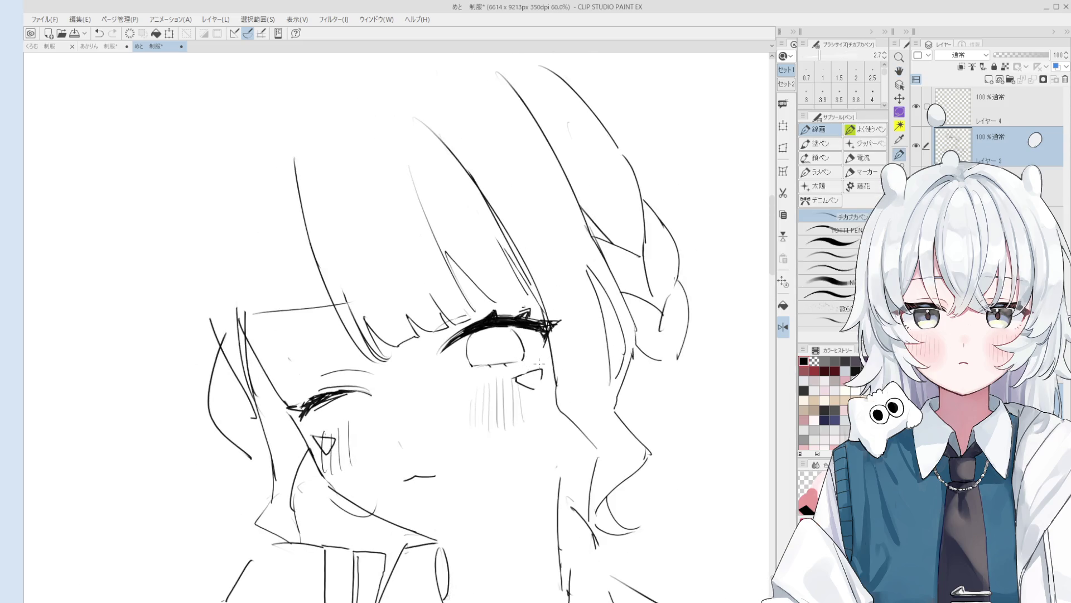
key(h)
scroll(540, 390, down, 3)
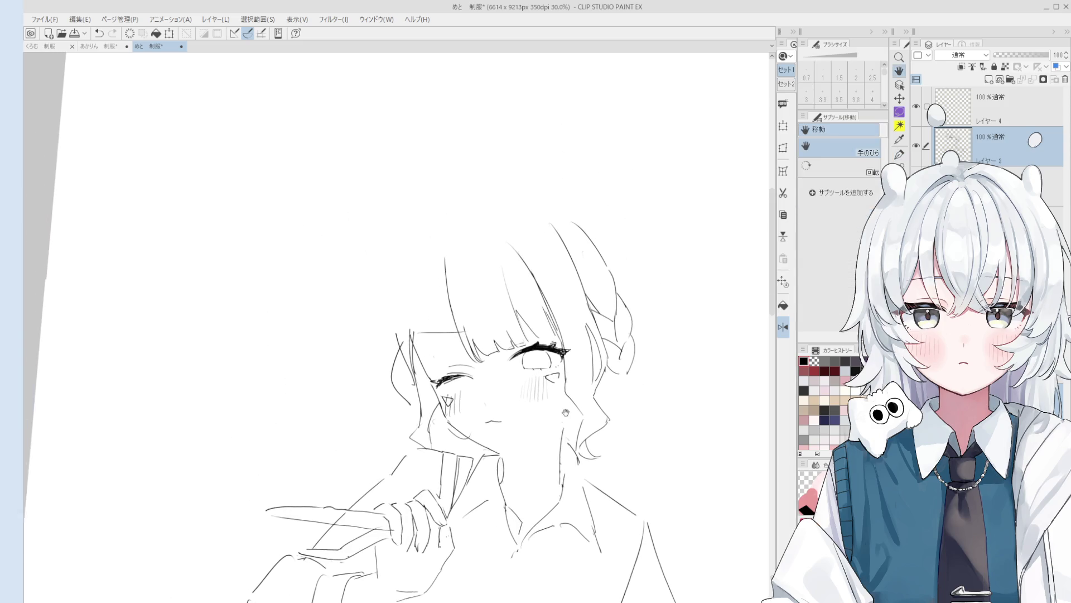
key(p)
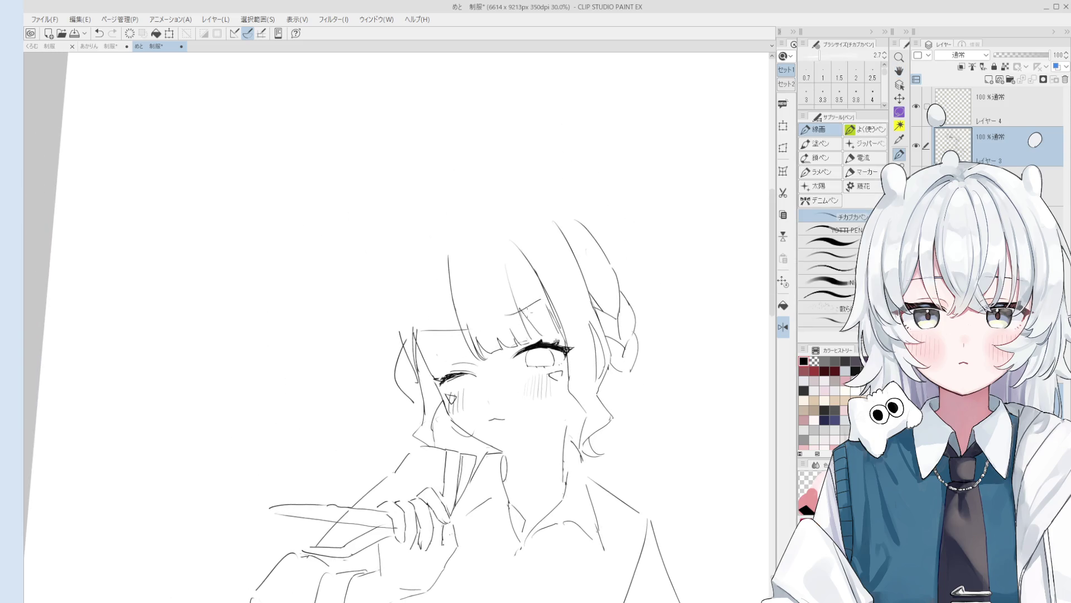
scroll(528, 385, up, 2)
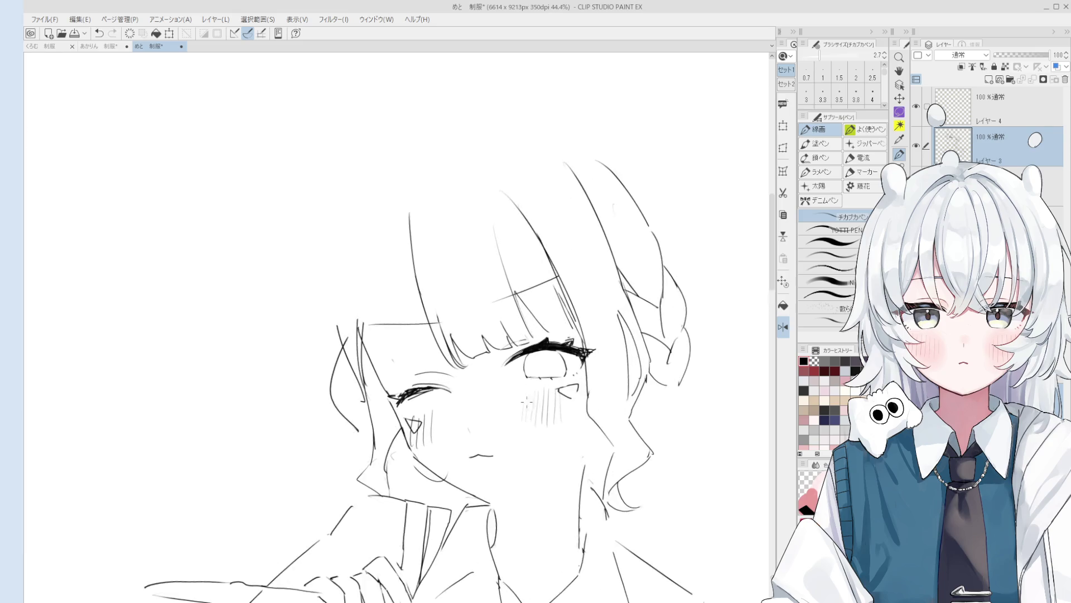
scroll(478, 448, up, 2)
drag(472, 453, 498, 446)
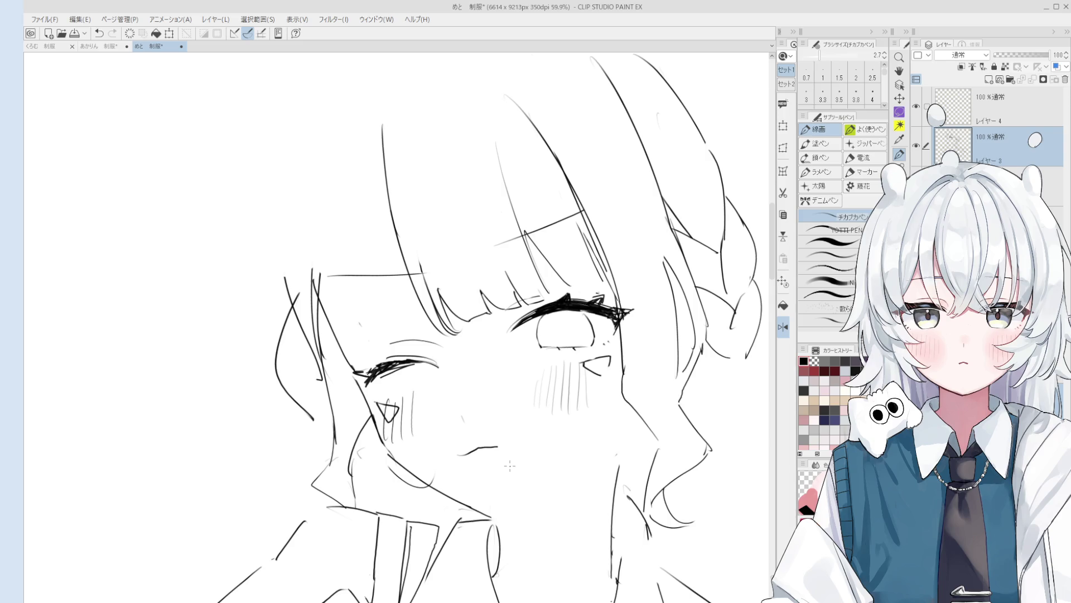
Step: Try a shorter mouth stroke, then undo it
key(e)
scroll(511, 441, up, 3)
mouse_move(490, 447)
mouse_down()
mouse_move(440, 460)
mouse_move(507, 451)
mouse_up()
key(p)
key(ctrl+z)
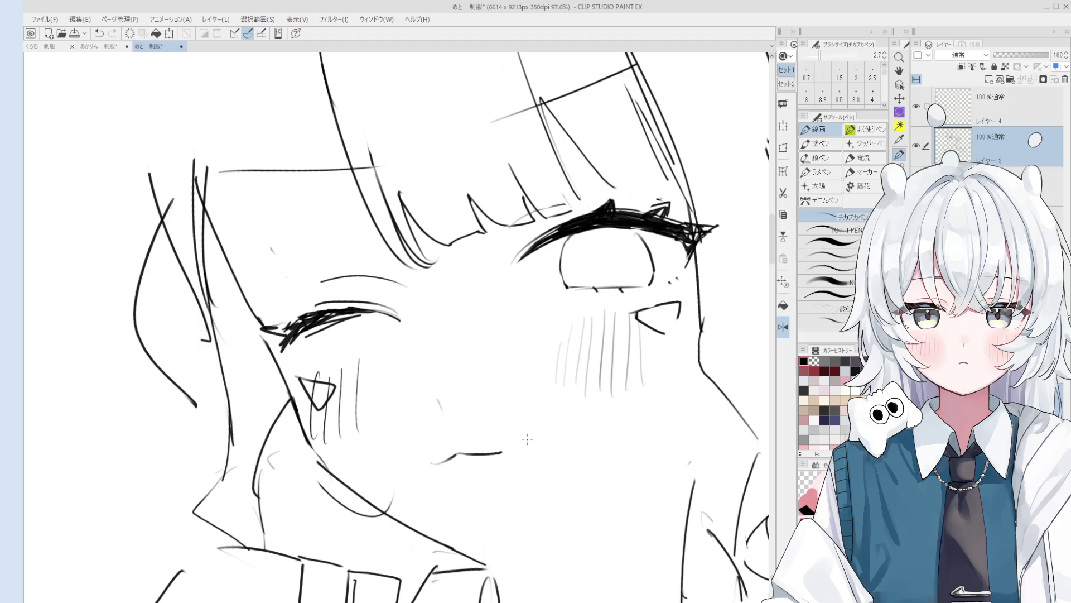
Step: Erase the old mouth stroke, try another short mouth stroke, then undo it
key(e)
scroll(491, 373, up, 1)
scroll(551, 368, up, 1)
mouse_move(561, 446)
mouse_down()
mouse_move(479, 466)
mouse_move(469, 455)
mouse_move(504, 445)
mouse_move(484, 452)
mouse_up()
key(p)
key(e)
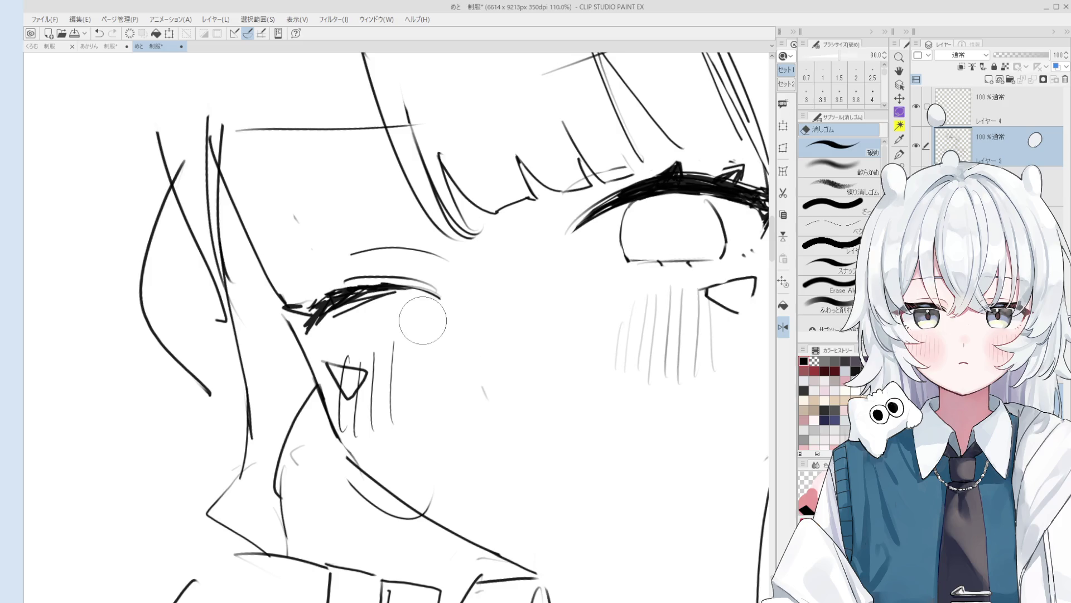
key(p)
drag(485, 453, 507, 441)
key(ctrl+z)
Step: Erase the horizontal mouth stroke with the 硬め eraser and extend the mouth line rightward
key(e)
mouse_move(565, 415)
mouse_down()
mouse_move(538, 418)
mouse_move(574, 433)
mouse_up()
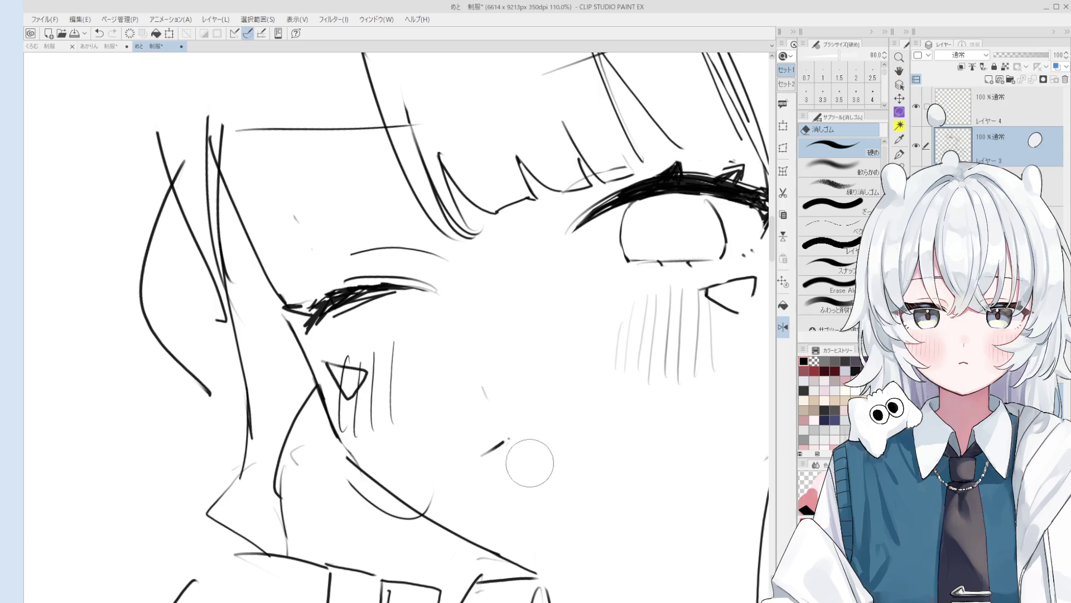
key(p)
key(e)
key(p)
key(e)
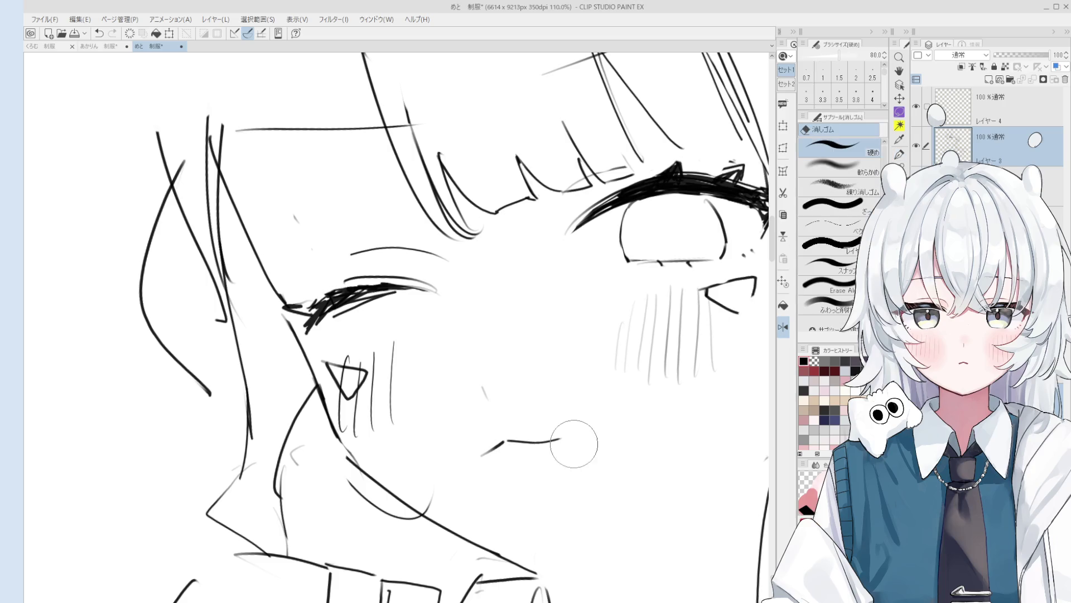
key(p)
scroll(553, 447, up, 1)
mouse_move(561, 436)
mouse_down()
mouse_move(582, 429)
mouse_move(526, 443)
mouse_move(536, 438)
mouse_up()
Step: Erase the mouth's right and left parts and redraw it flatter in one stroke
key(e)
key(p)
key(e)
key(p)
scroll(558, 437, down, 2)
key(e)
key(p)
drag(521, 442, 544, 433)
key(e)
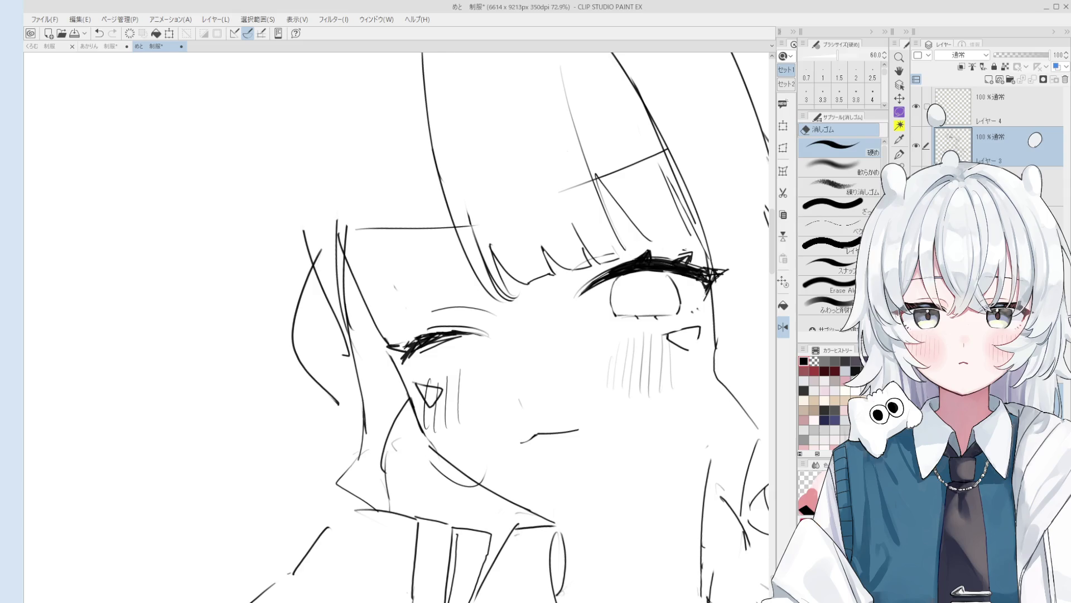
Step: Draw a long vertical hair strand, undoing and retrying it
key(e)
scroll(450, 168, down, 2)
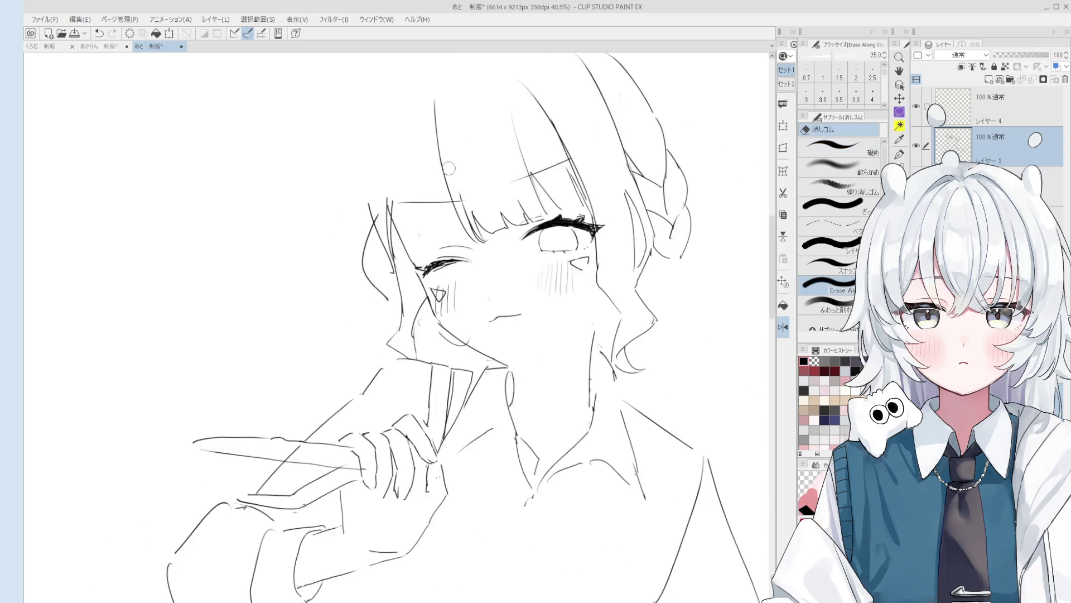
key(e)
scroll(401, 252, up, 2)
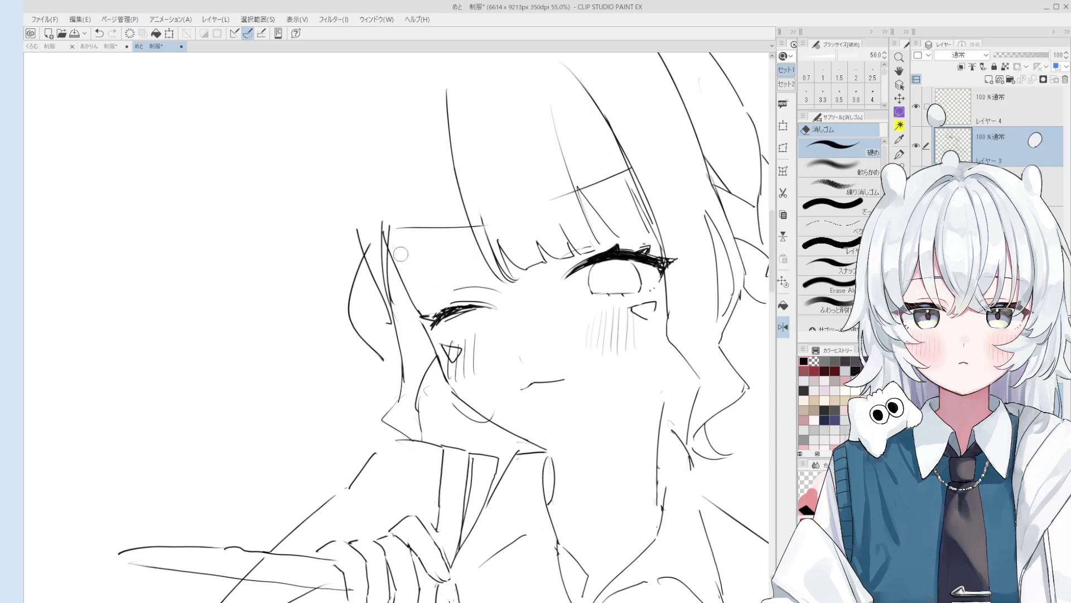
scroll(401, 253, down, 3)
key(p)
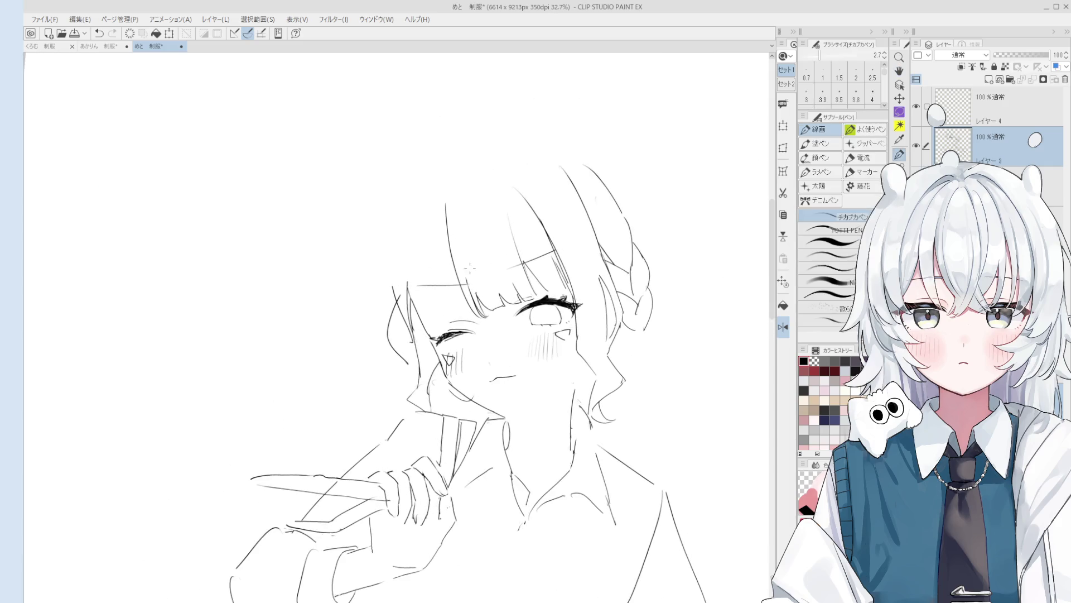
scroll(489, 245, down, 1)
drag(483, 193, 468, 299)
key(ctrl+z)
key(ctrl+z)
mouse_move(483, 193)
mouse_down()
mouse_move(487, 293)
mouse_move(453, 305)
mouse_up()
key(ctrl+z)
key(ctrl+z)
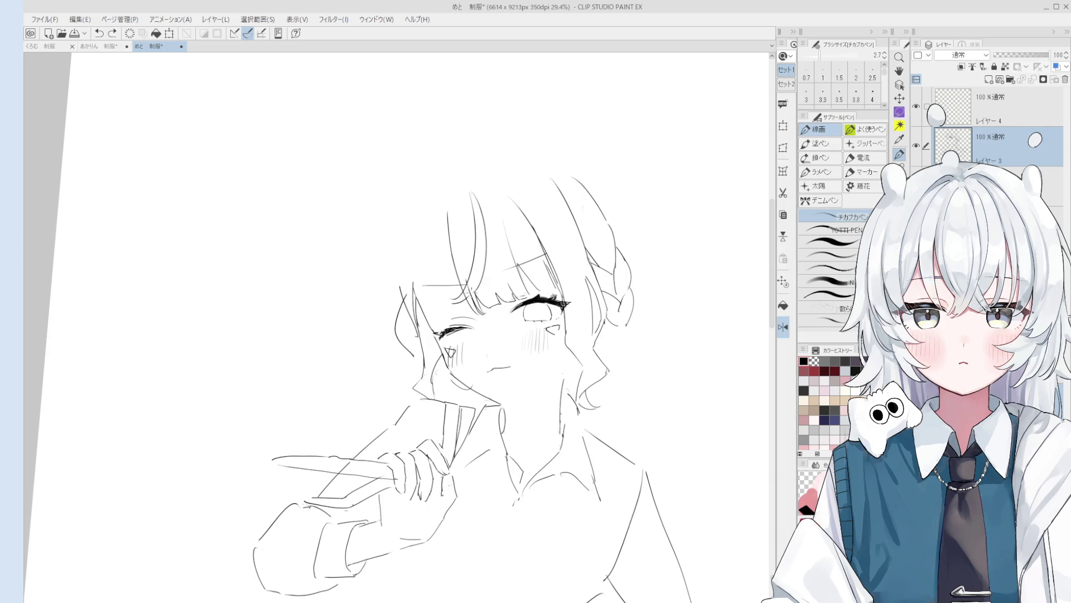
Step: Reset the canvas rotation, draw a jawline stroke from the chin, and mirror the view
key(o)
scroll(536, 297, up, 3)
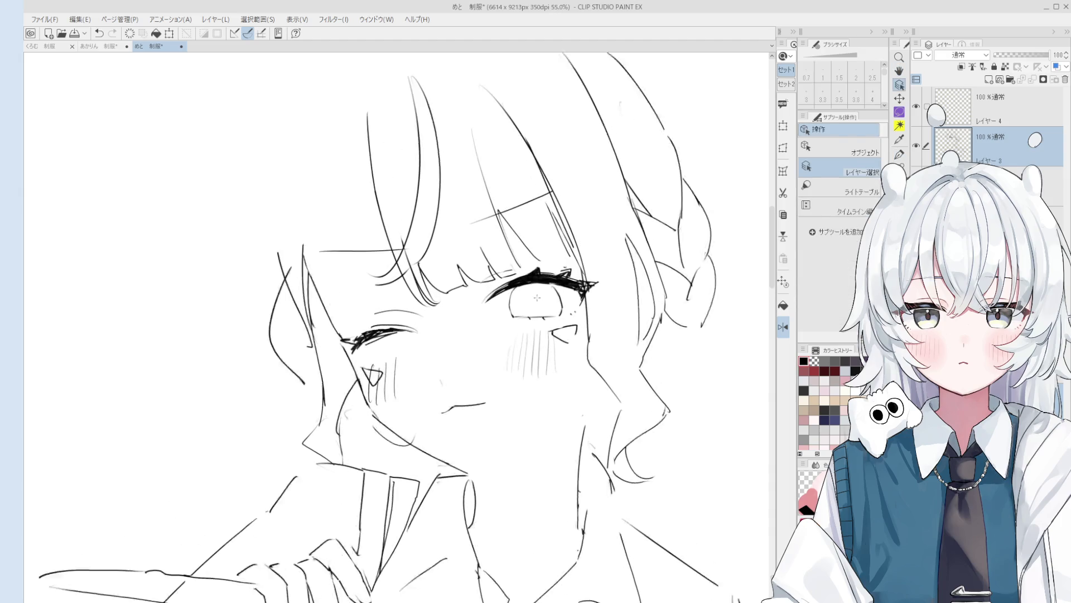
scroll(537, 298, up, 1)
key(e)
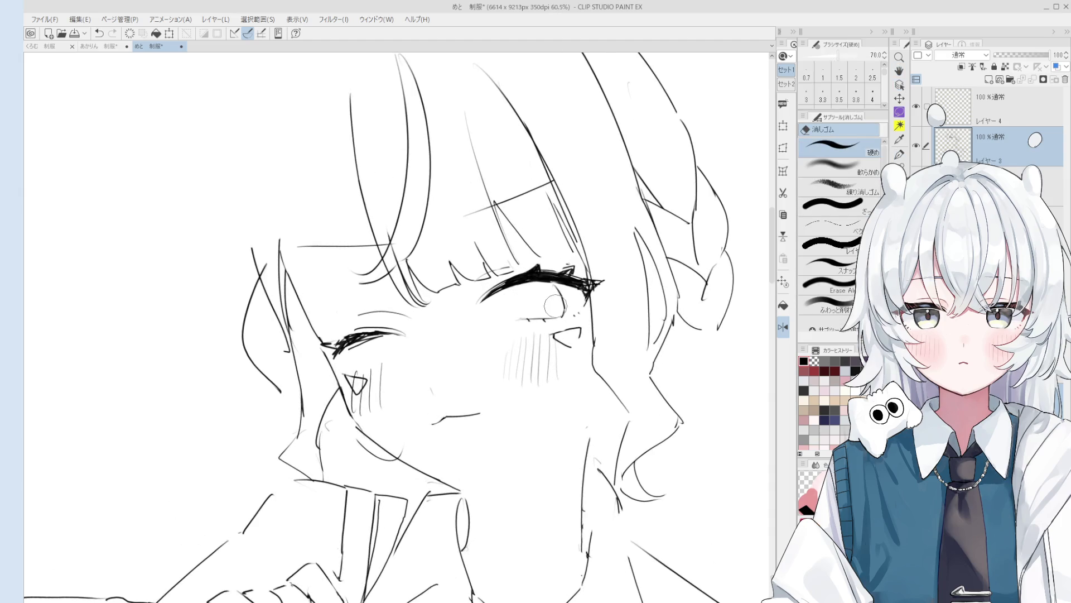
scroll(495, 431, down, 2)
key(p)
mouse_move(465, 429)
mouse_down()
mouse_move(494, 439)
mouse_move(535, 423)
mouse_up()
key(ctrl+z)
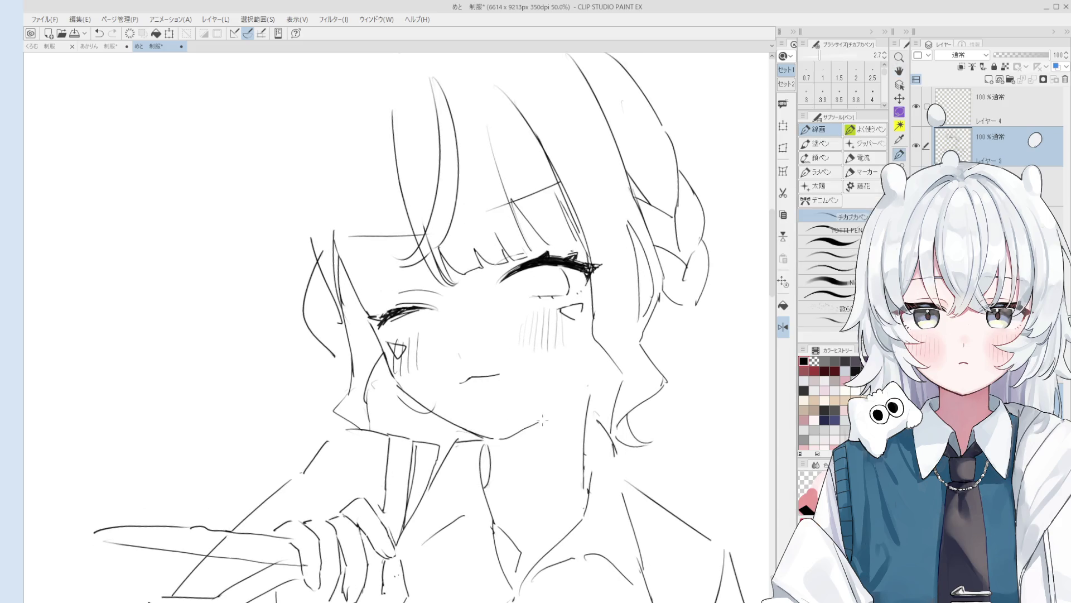
key(h)
key(ctrl+h)
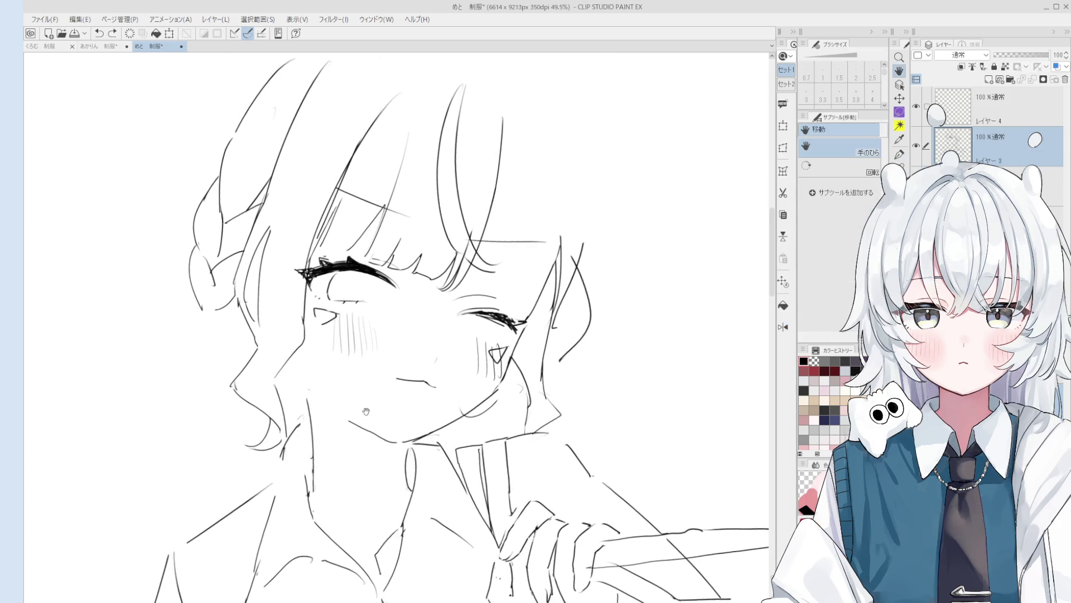
Step: Zoom in on the lashed eye and try a curved crease above it, then undo
scroll(390, 385, down, 4)
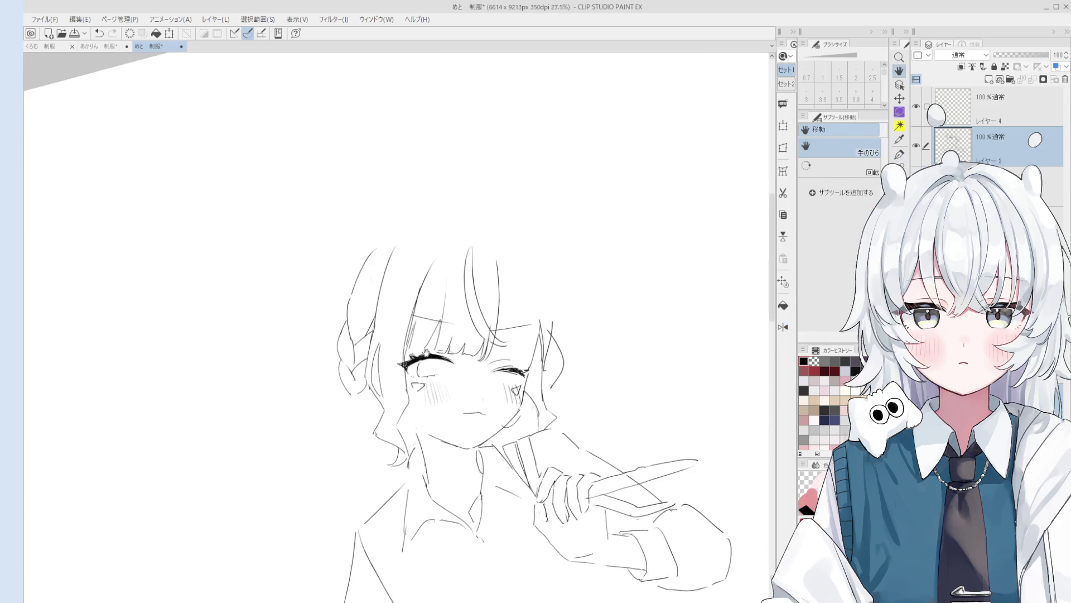
key(p)
scroll(503, 346, up, 2)
scroll(525, 340, up, 2)
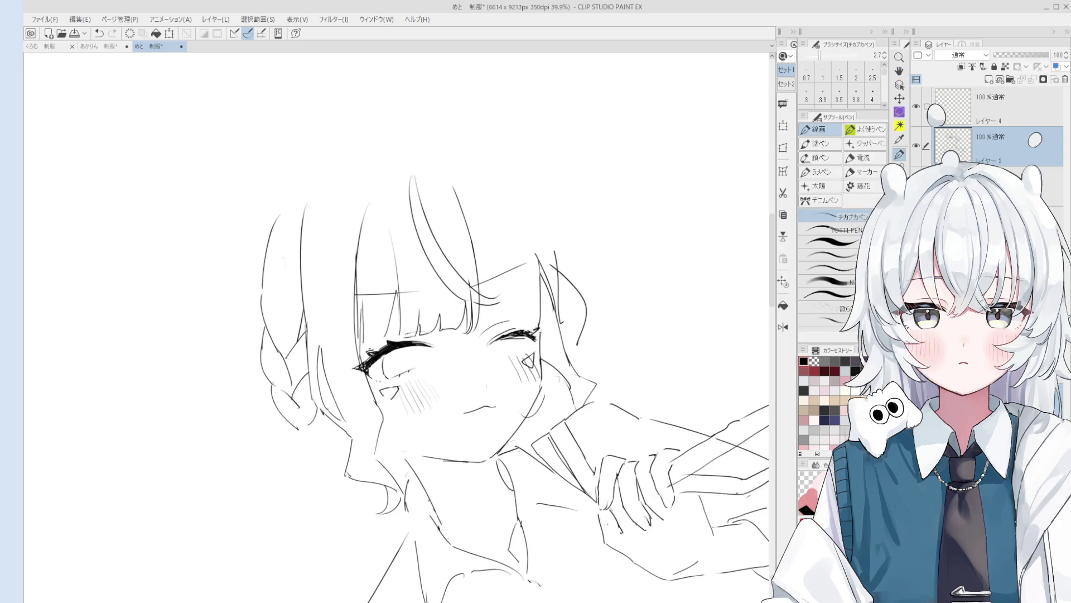
scroll(536, 335, up, 2)
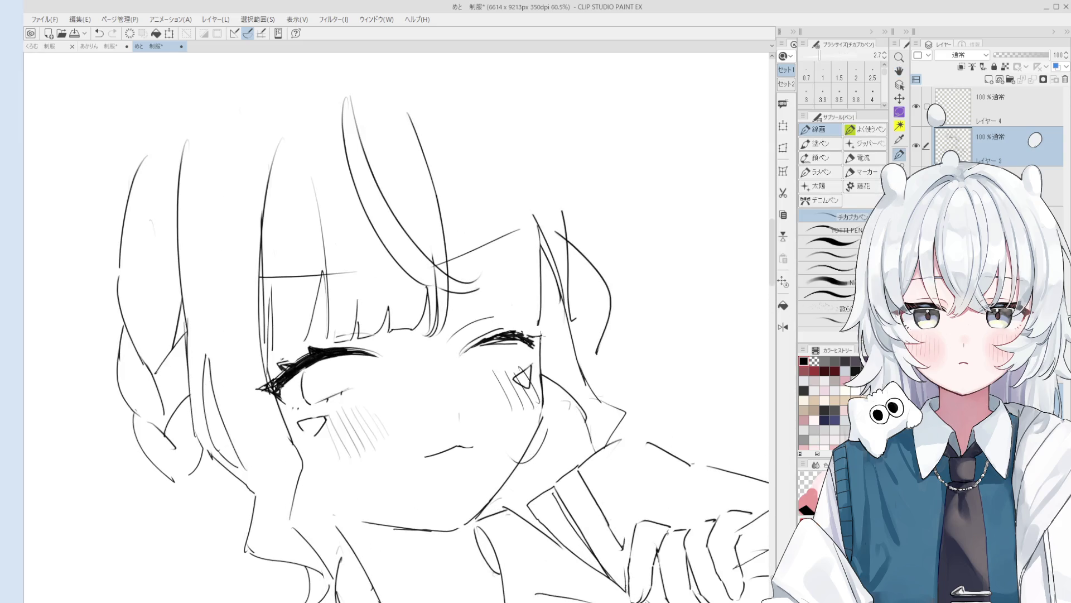
scroll(519, 346, down, 1)
key(o)
scroll(475, 363, down, 1)
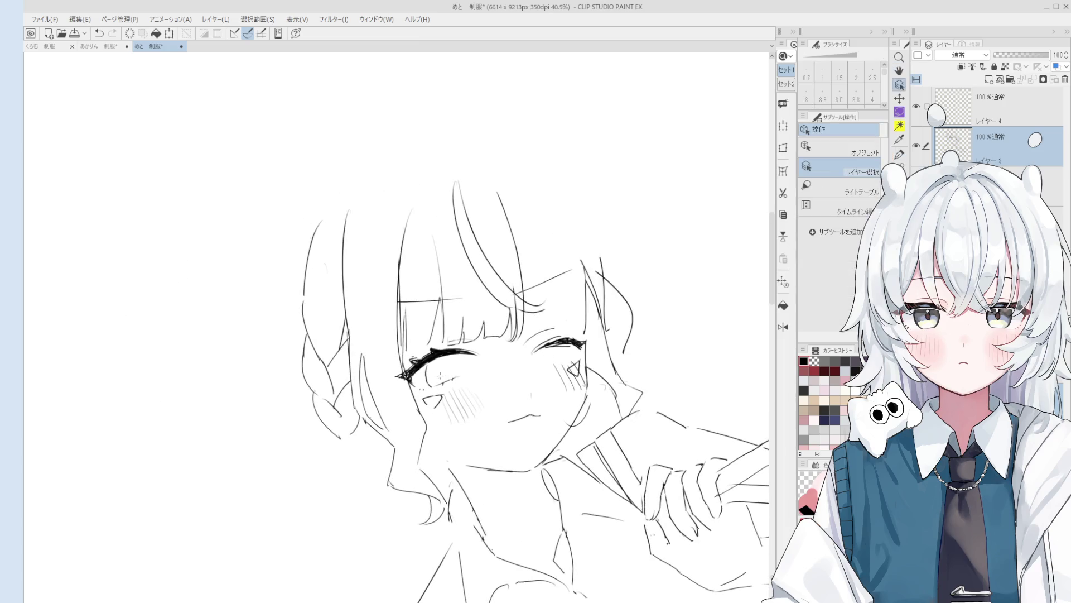
scroll(441, 374, up, 2)
key(p)
scroll(475, 369, up, 2)
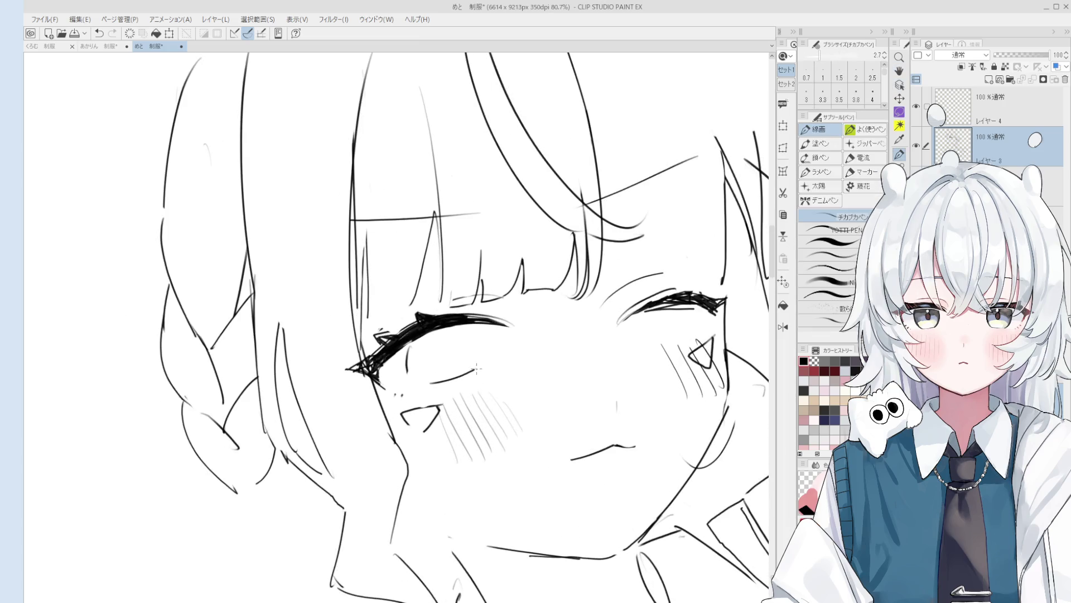
drag(459, 330, 486, 354)
key(ctrl+z)
key(ctrl+z)
Step: Redraw the lower eyelid stroke, then pan the view to recentre the figure
mouse_move(430, 382)
mouse_down()
mouse_move(476, 369)
mouse_move(426, 390)
mouse_up()
scroll(475, 370, down, 1)
scroll(496, 379, down, 2)
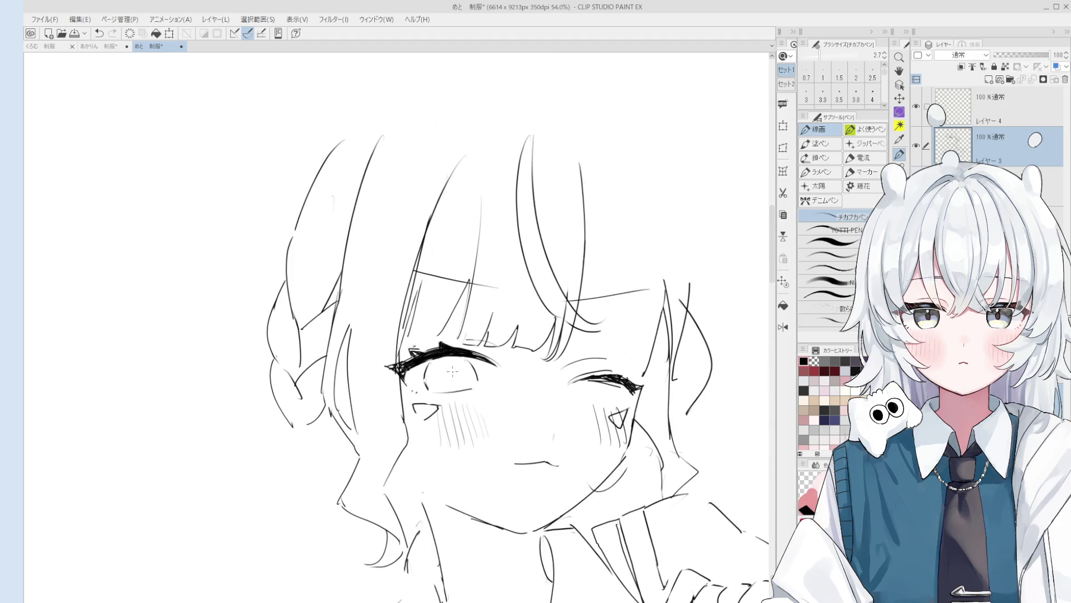
scroll(452, 371, down, 1)
scroll(453, 371, down, 2)
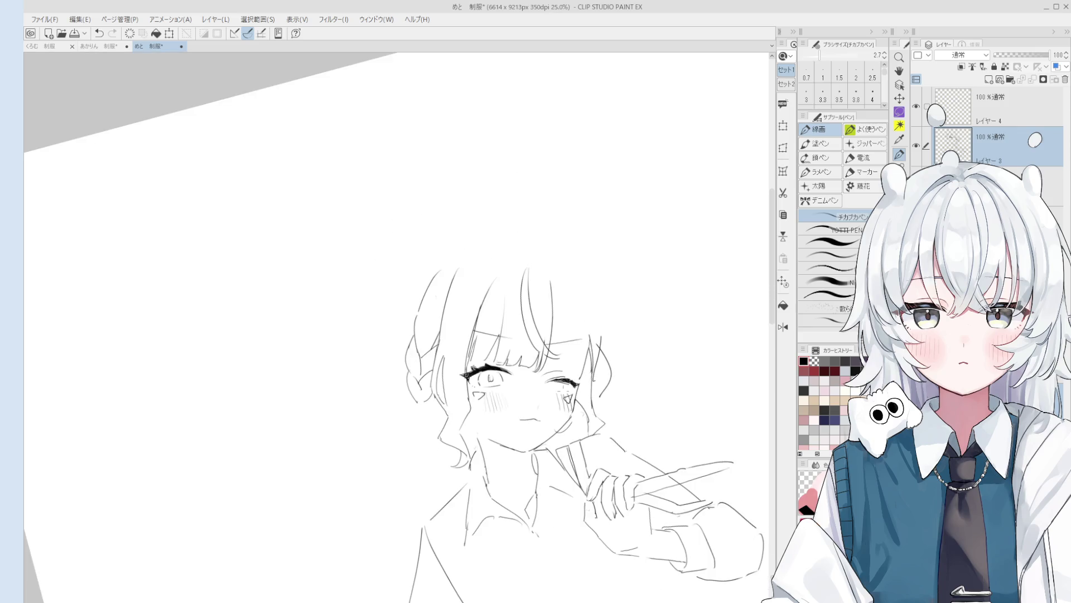
scroll(505, 378, up, 1)
scroll(502, 379, up, 1)
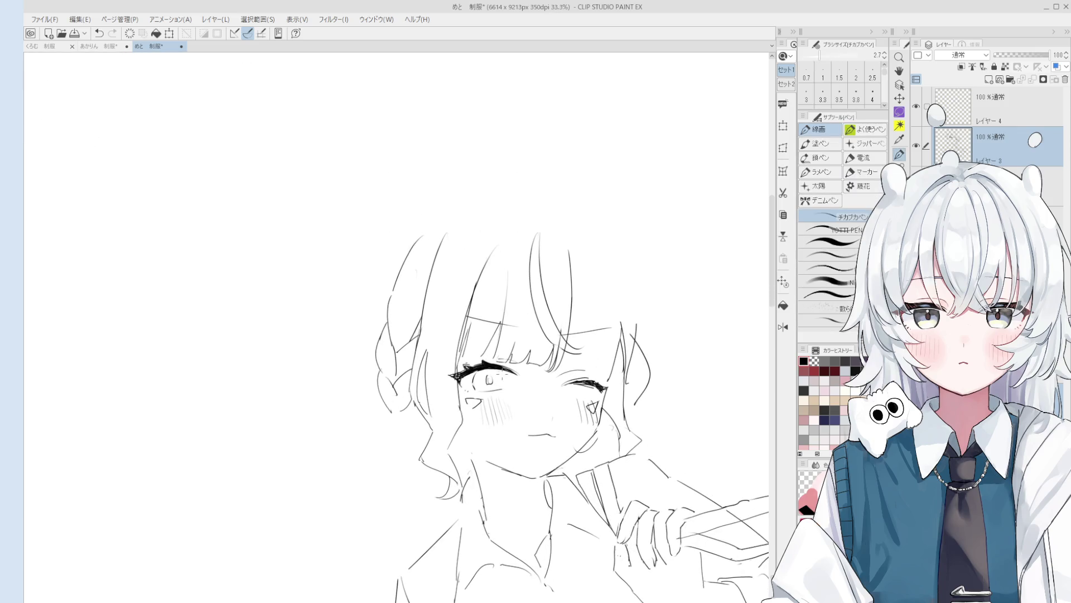
drag(597, 472, 564, 337)
scroll(565, 337, up, 2)
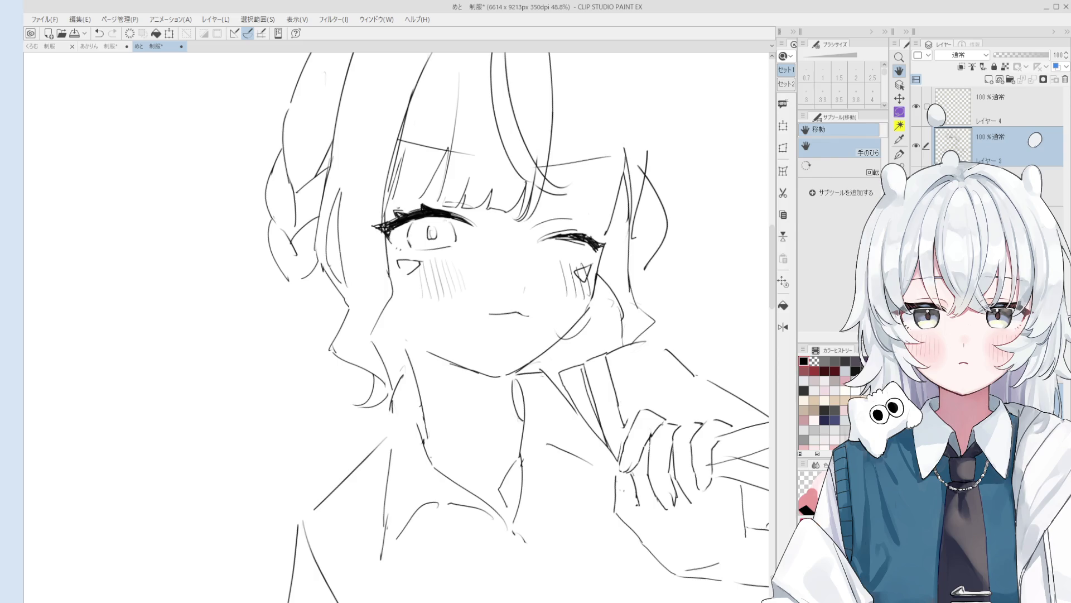
scroll(533, 367, down, 2)
drag(526, 442, 542, 365)
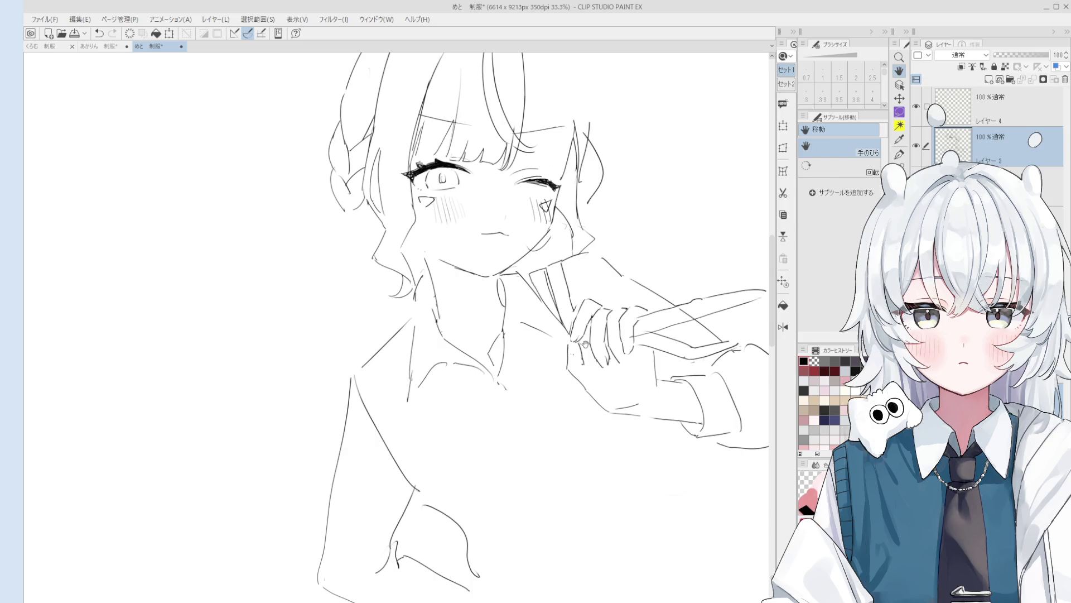
Step: Unflip and slightly rotate the view, zoom in on the hand, and line the finger's underside
key(h)
drag(562, 388, 435, 427)
scroll(396, 342, up, 2)
key(p)
scroll(396, 342, up, 2)
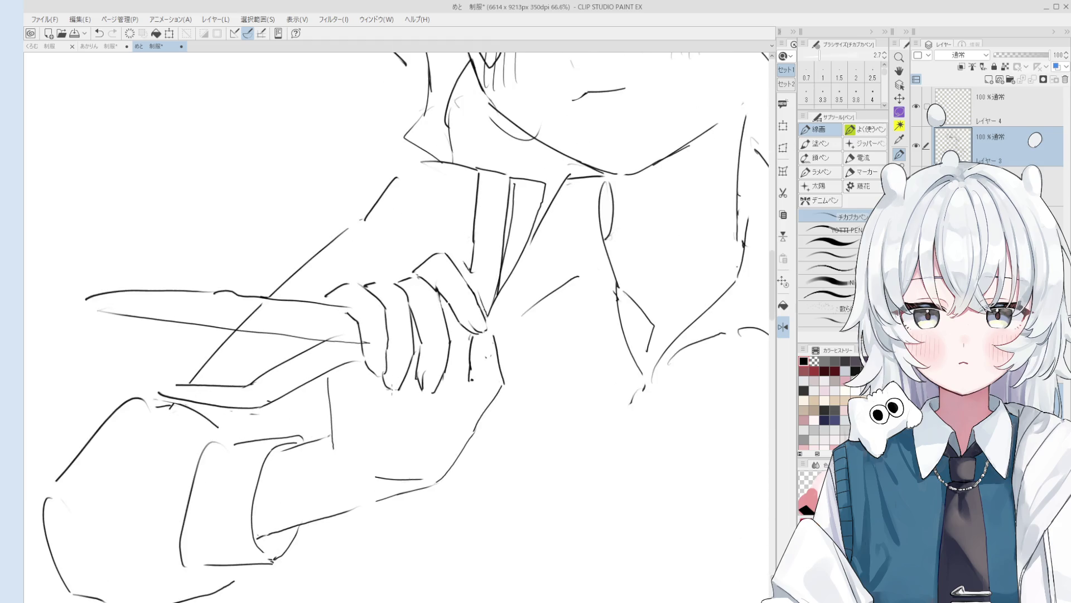
scroll(390, 388, up, 1)
scroll(393, 387, up, 1)
drag(385, 378, 409, 397)
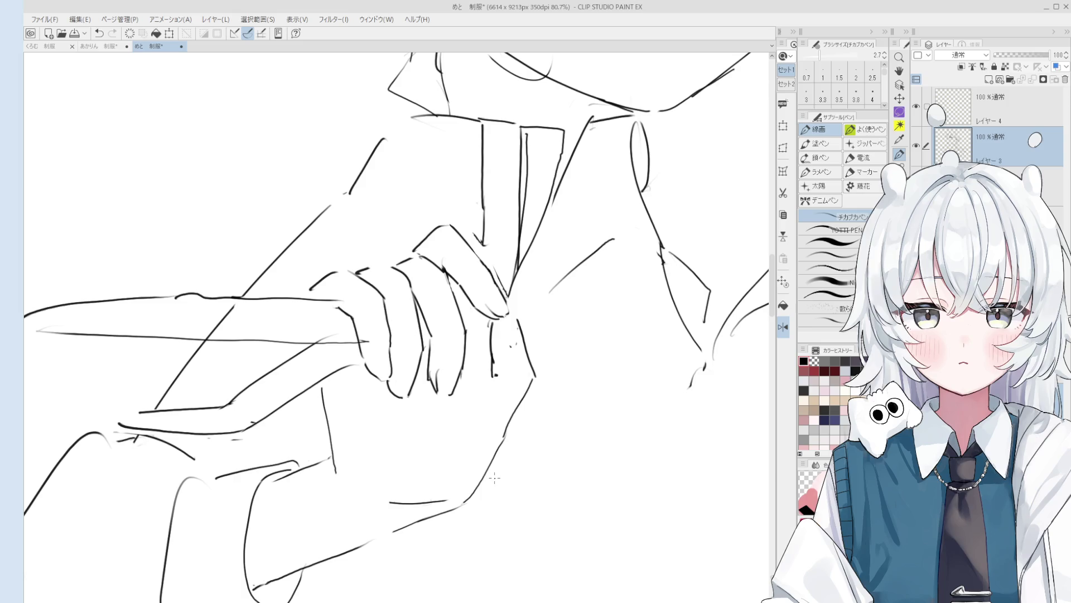
Step: Check the finger line with the 硬め eraser, then zoom out and rotate the view slightly clockwise
key(e)
scroll(487, 446, up, 1)
scroll(494, 402, up, 2)
scroll(496, 363, up, 2)
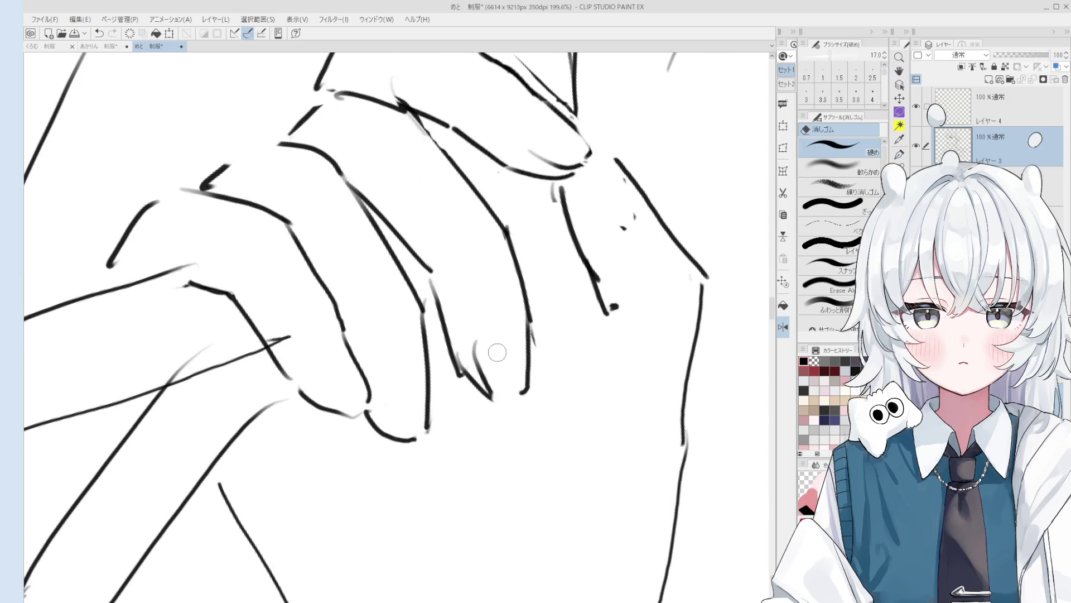
scroll(495, 378, down, 1)
scroll(483, 388, down, 1)
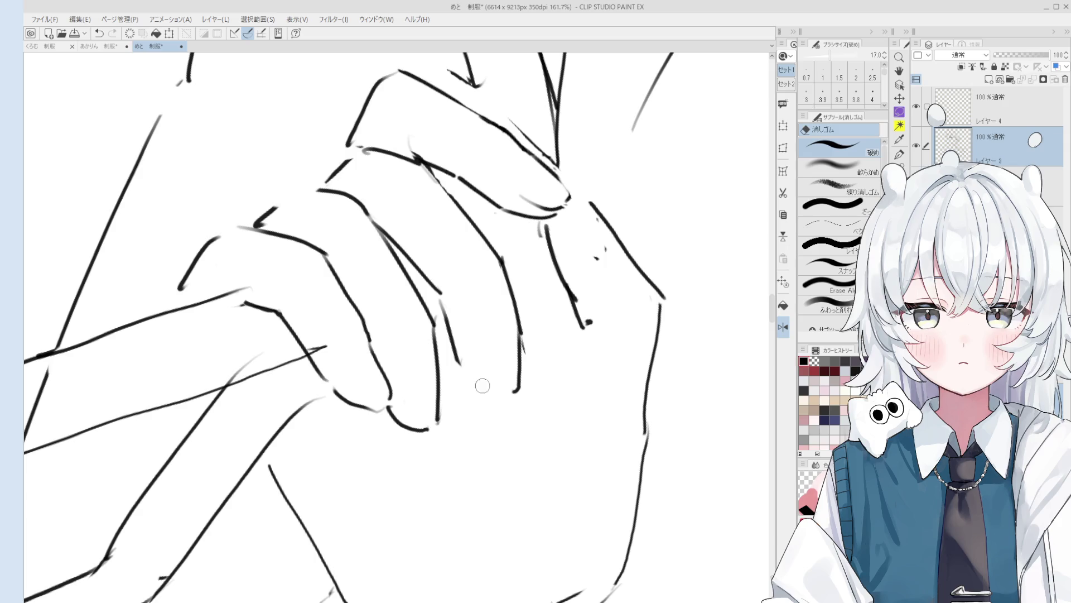
key(p)
scroll(455, 335, down, 1)
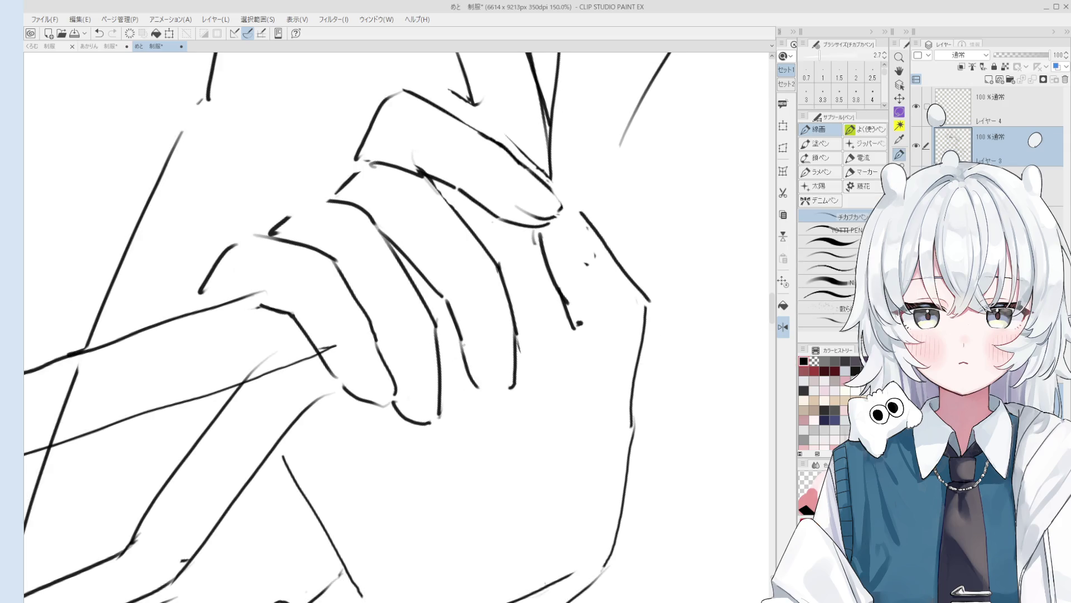
scroll(480, 385, down, 1)
key(h)
scroll(487, 383, down, 3)
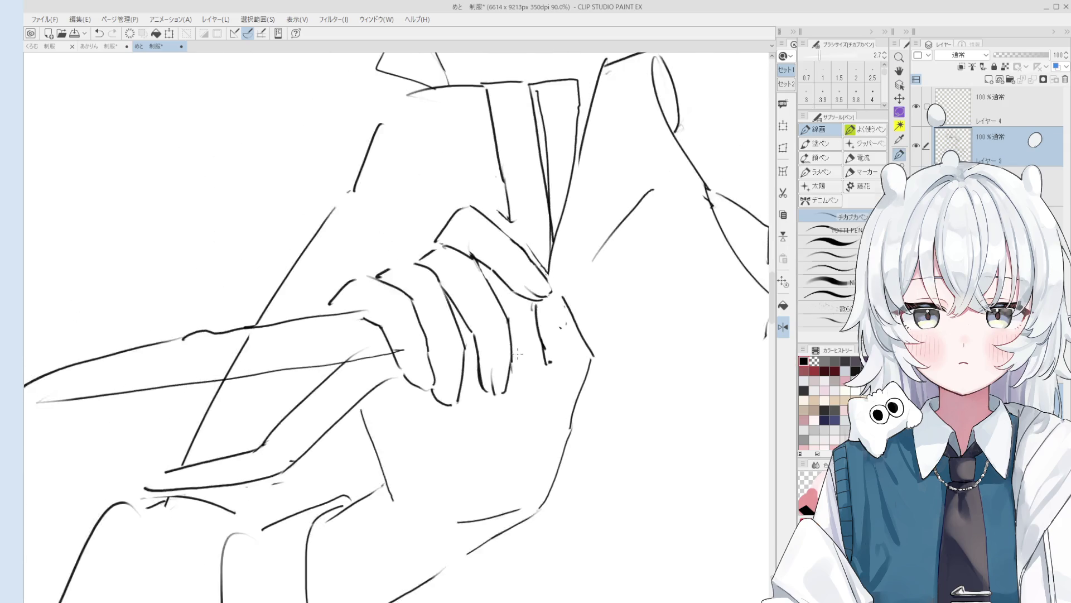
scroll(514, 333, down, 4)
key(asciicircum)
key(asciicircum)
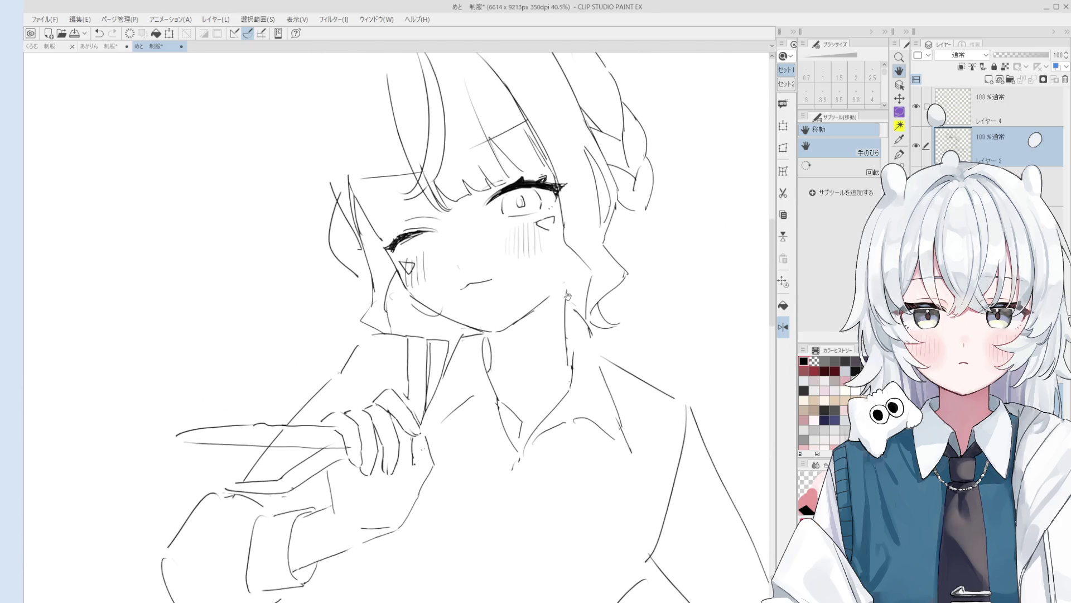
Step: Draw three hair strands down from the top of the head, redoing and trimming one
key(p)
drag(365, 90, 358, 223)
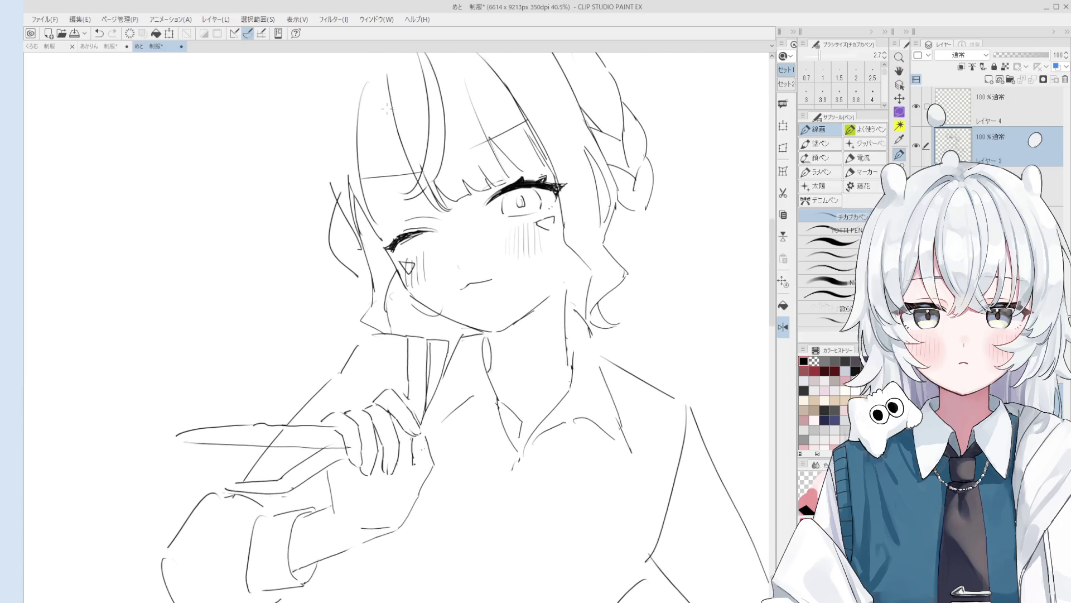
drag(380, 87, 367, 184)
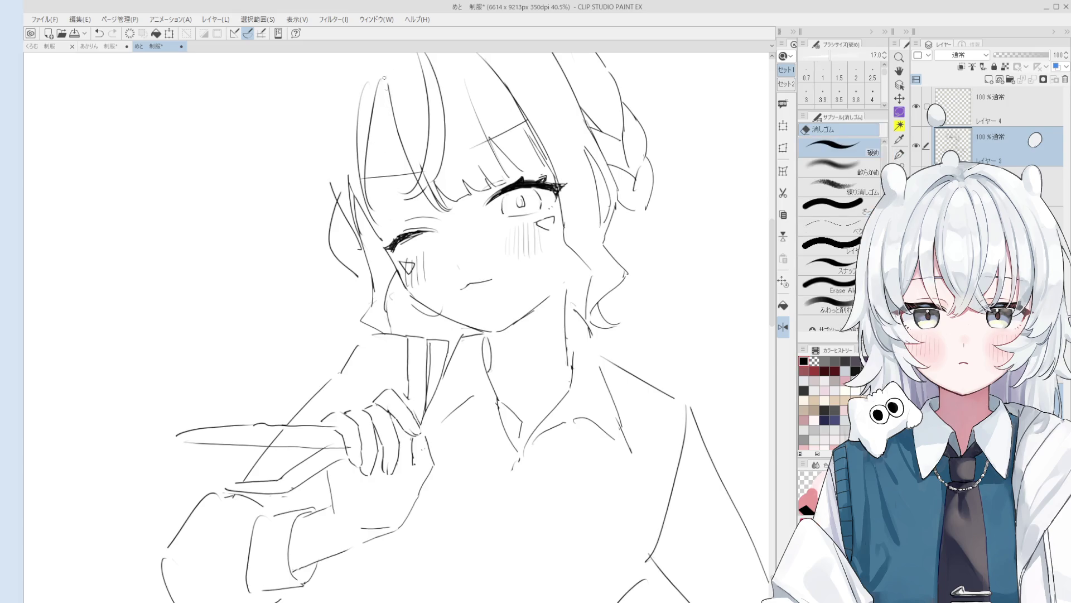
drag(381, 82, 413, 169)
key(ctrl+z)
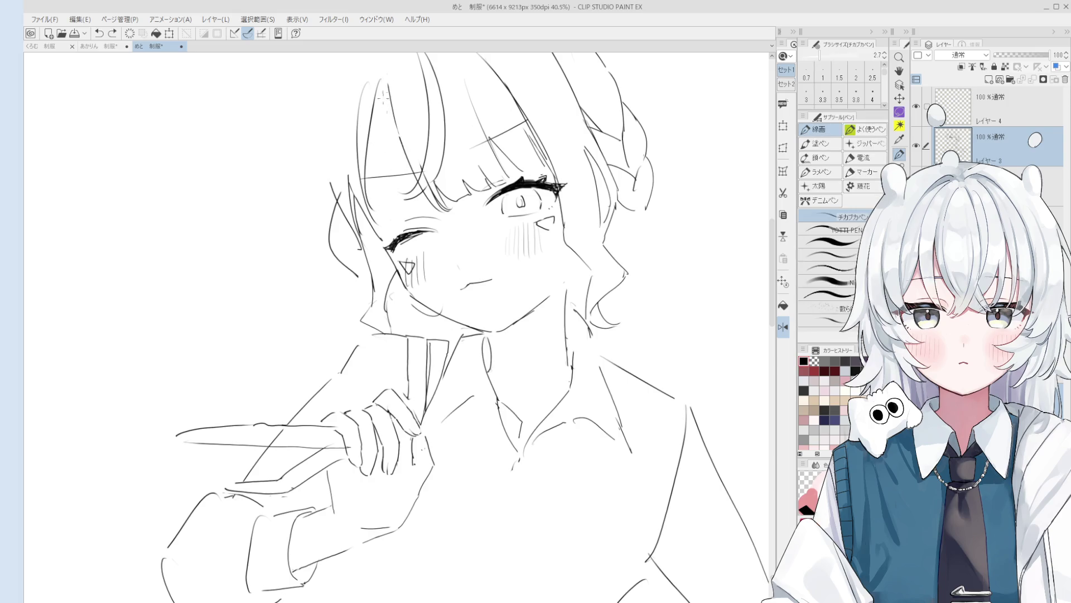
drag(383, 87, 410, 169)
scroll(416, 170, down, 1)
key(e)
drag(391, 90, 417, 173)
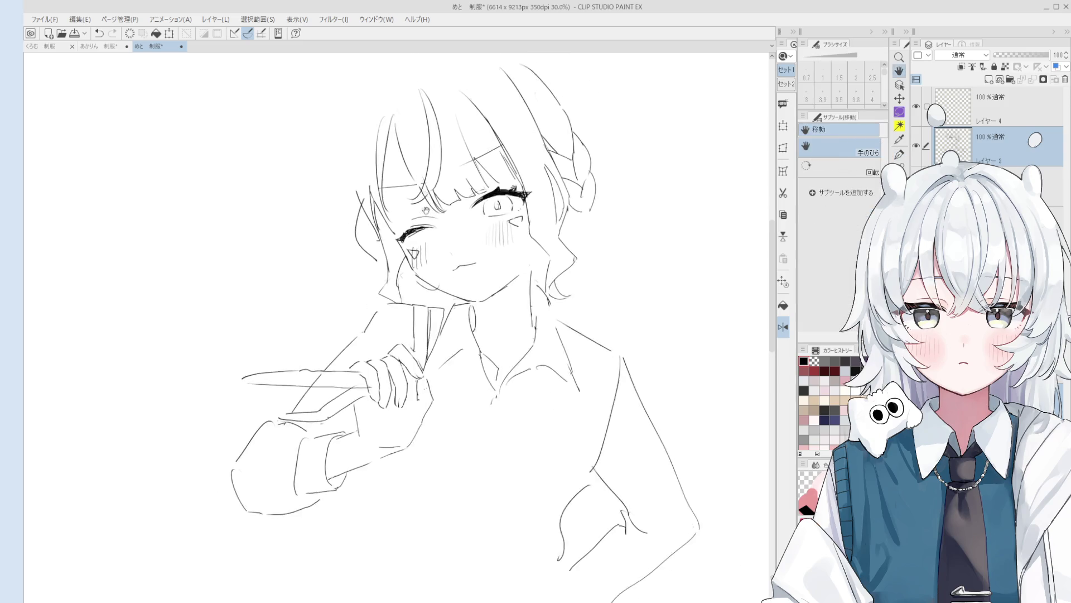
scroll(417, 174, down, 3)
key(p)
scroll(401, 105, up, 1)
Step: Redraw the outer left hair strand and add an arc across the top of the hair
key(ctrl+z)
drag(368, 188, 391, 122)
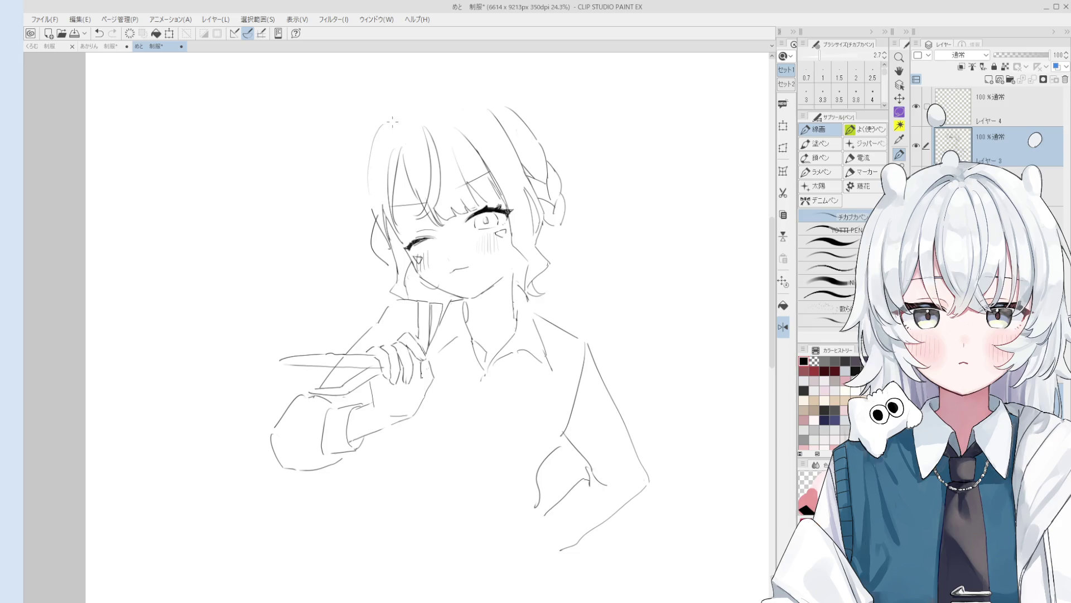
key(ctrl+z)
mouse_move(376, 199)
mouse_down()
mouse_move(374, 139)
mouse_move(427, 99)
mouse_up()
key(e)
mouse_move(374, 196)
mouse_down()
mouse_move(377, 149)
mouse_move(368, 199)
mouse_up()
key(p)
key(e)
mouse_move(380, 127)
mouse_down()
mouse_move(388, 120)
mouse_move(370, 161)
mouse_move(427, 100)
mouse_move(446, 98)
mouse_move(426, 103)
mouse_up()
key(p)
key(e)
key(p)
key(e)
Step: With the view flipped and rotated, redraw the hair line down the right side
key(h)
key(minus)
key(minus)
key(bracketright)
key(p)
mouse_move(445, 143)
mouse_down()
mouse_move(510, 210)
mouse_move(475, 157)
mouse_move(517, 211)
mouse_move(534, 286)
mouse_up()
key(ctrl+z)
Step: Erase the old outer hair arc on the right with a smaller eraser and draw a new line
key(minus)
key(e)
key(ctrl+plus)
key(p)
drag(510, 198, 533, 279)
key(ctrl+z)
key(ctrl+z)
drag(510, 195, 530, 283)
key(minus)
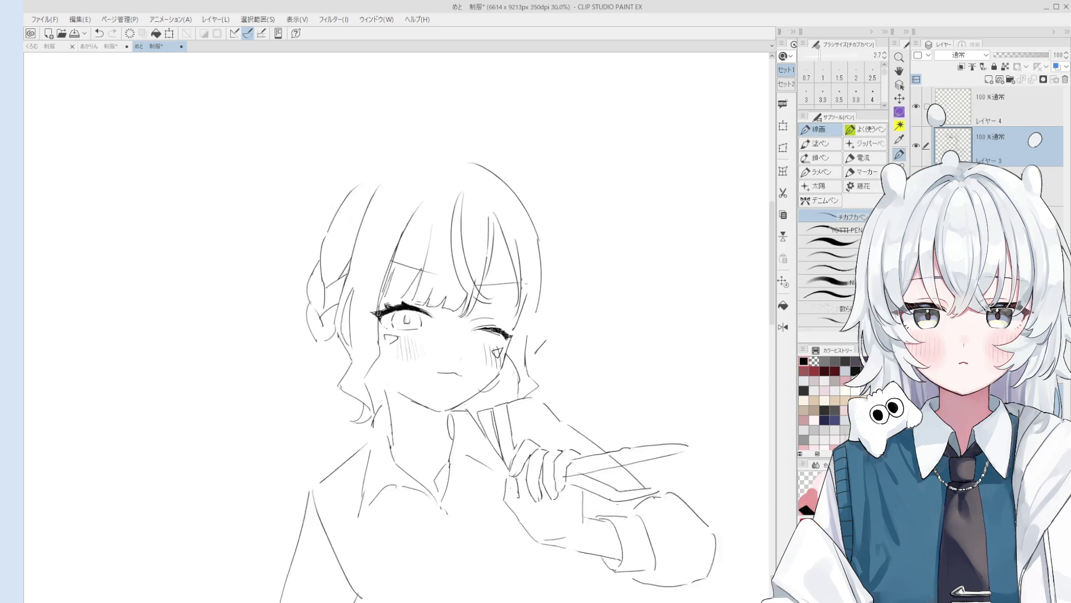
key(ctrl+plus)
key(e)
key(bracketleft)
key(bracketleft)
drag(477, 143, 564, 335)
key(p)
drag(509, 170, 558, 343)
key(ctrl+z)
drag(517, 178, 554, 322)
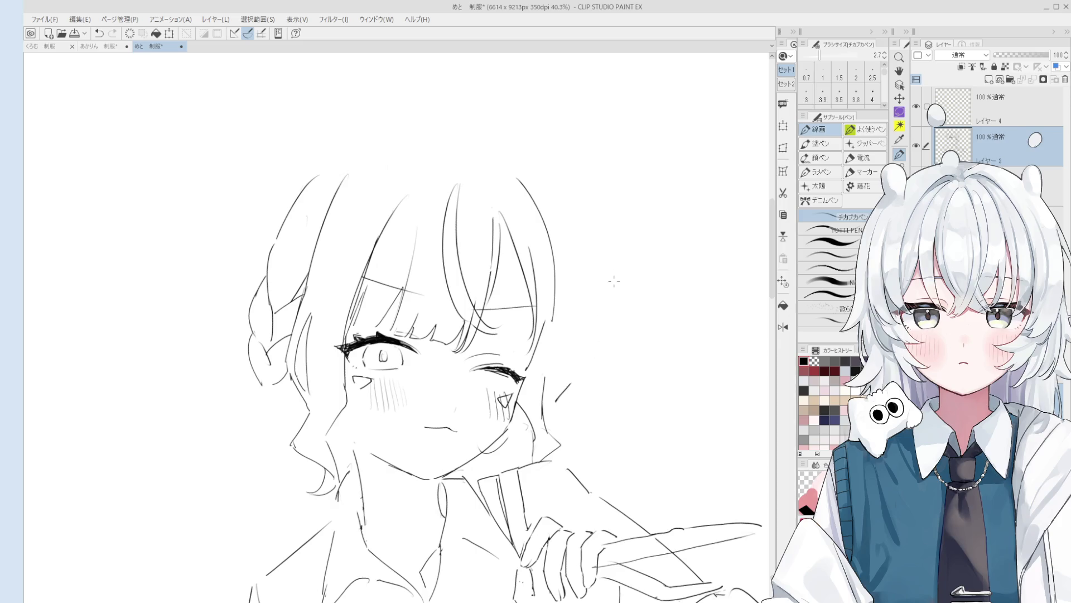
drag(537, 212, 544, 324)
key(ctrl+z)
Step: Add a short stroke and continue the right-side hair line downward
key(e)
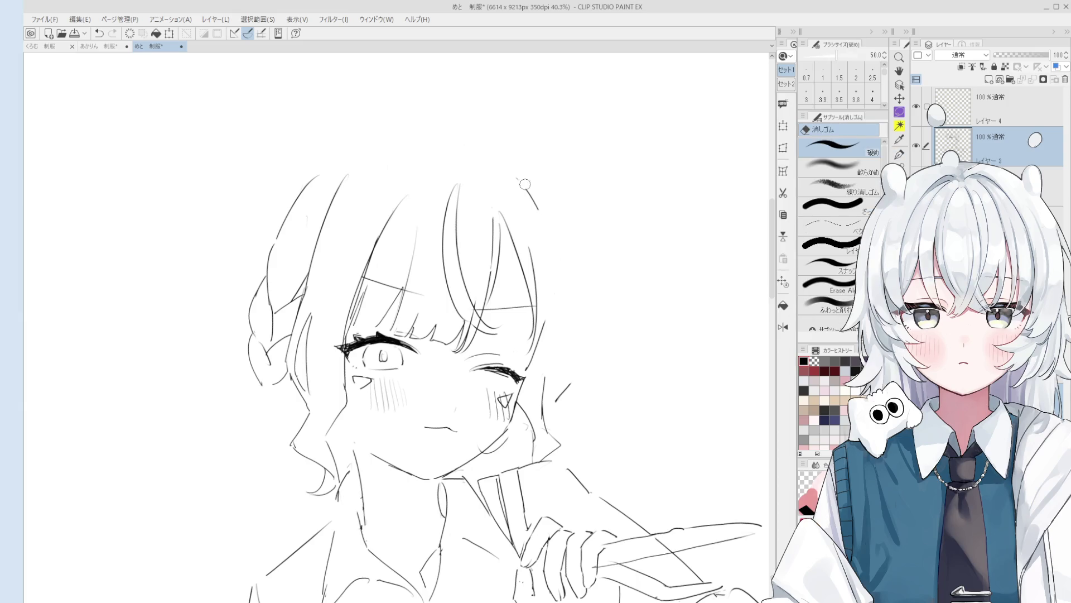
key(p)
drag(527, 187, 560, 324)
key(minus)
key(e)
key(p)
mouse_move(546, 242)
mouse_down()
mouse_move(550, 322)
mouse_move(548, 283)
mouse_move(528, 310)
mouse_up()
key(e)
key(h)
key(minus)
scroll(528, 310, up, 1)
Step: Erase the long outer hair curve beside the face and part of a short hair line
key(p)
scroll(534, 297, up, 1)
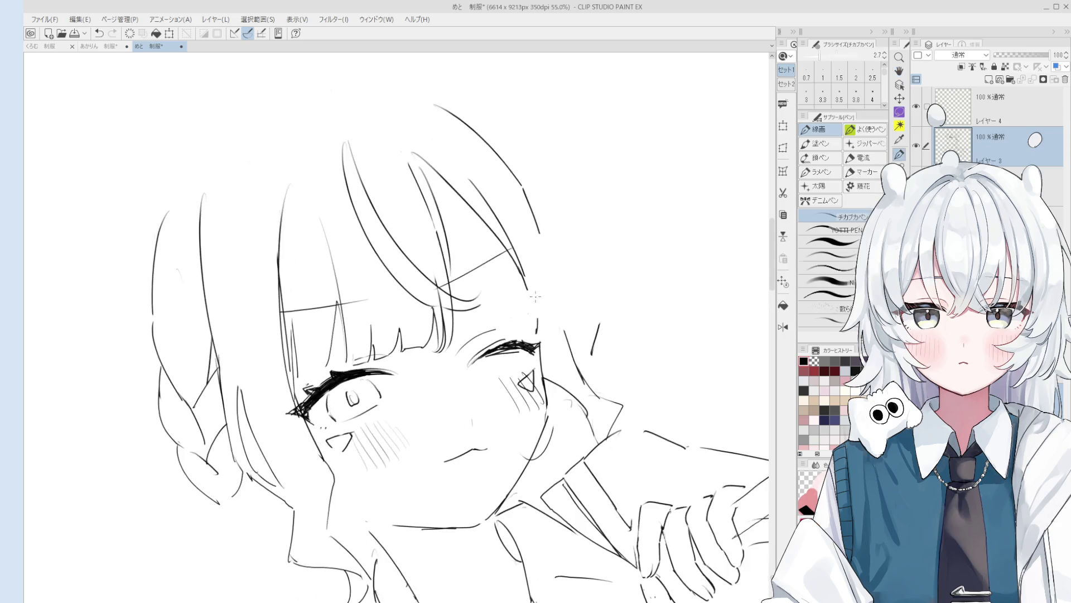
scroll(534, 296, up, 2)
scroll(553, 333, up, 1)
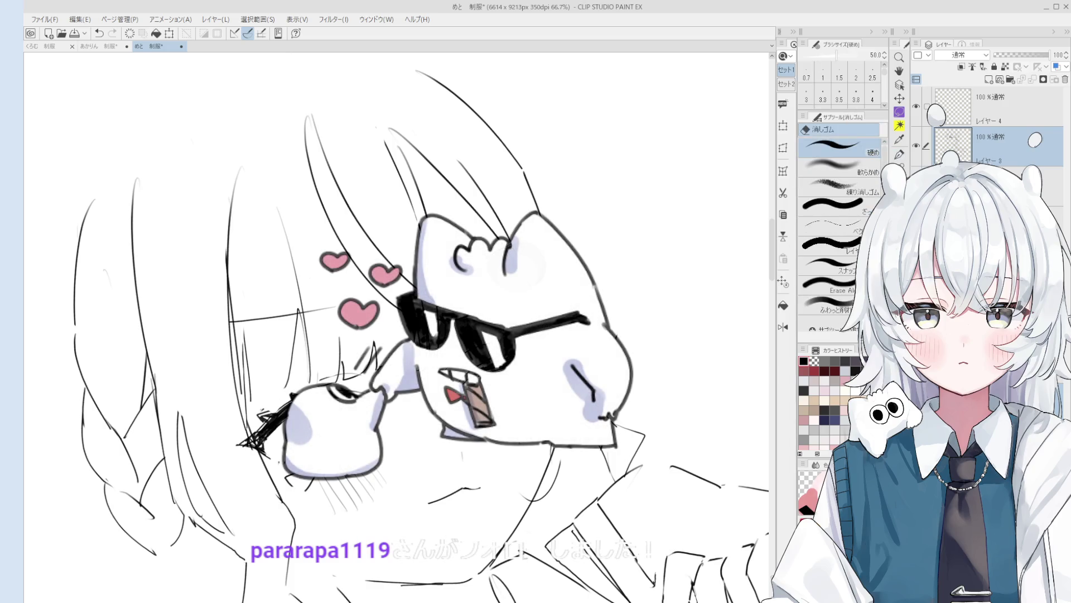
key(ctrl+z)
key(ctrl+y)
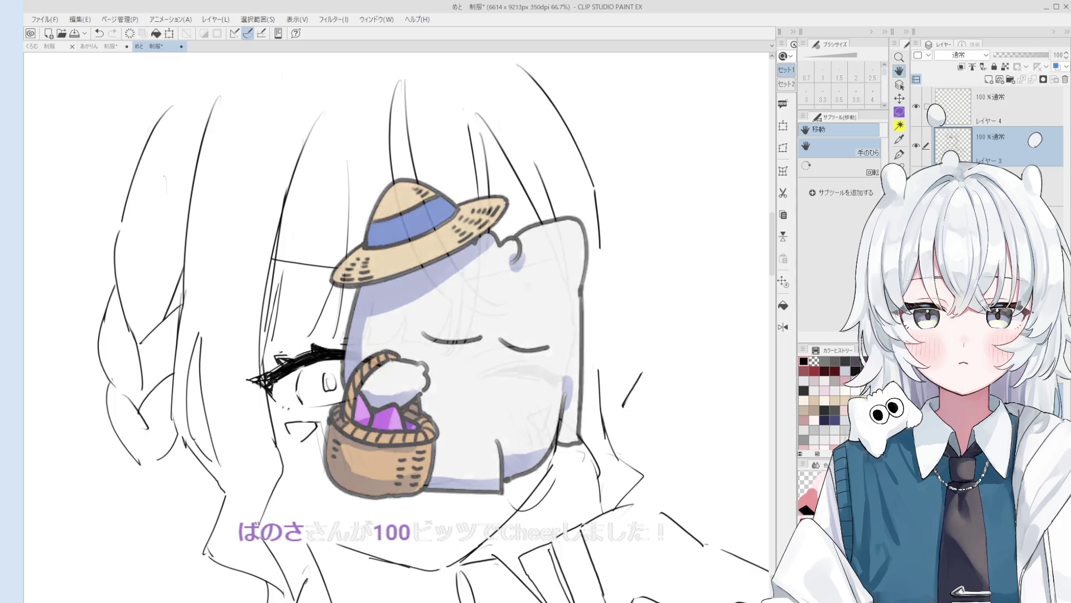
scroll(602, 396, down, 2)
scroll(603, 362, up, 2)
key(e)
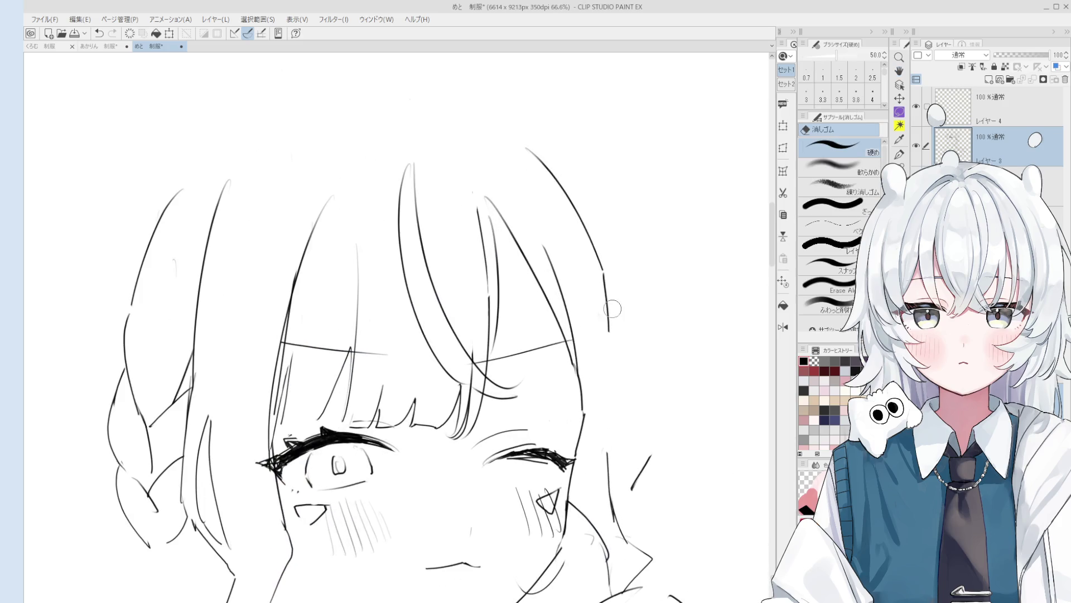
drag(597, 278, 528, 153)
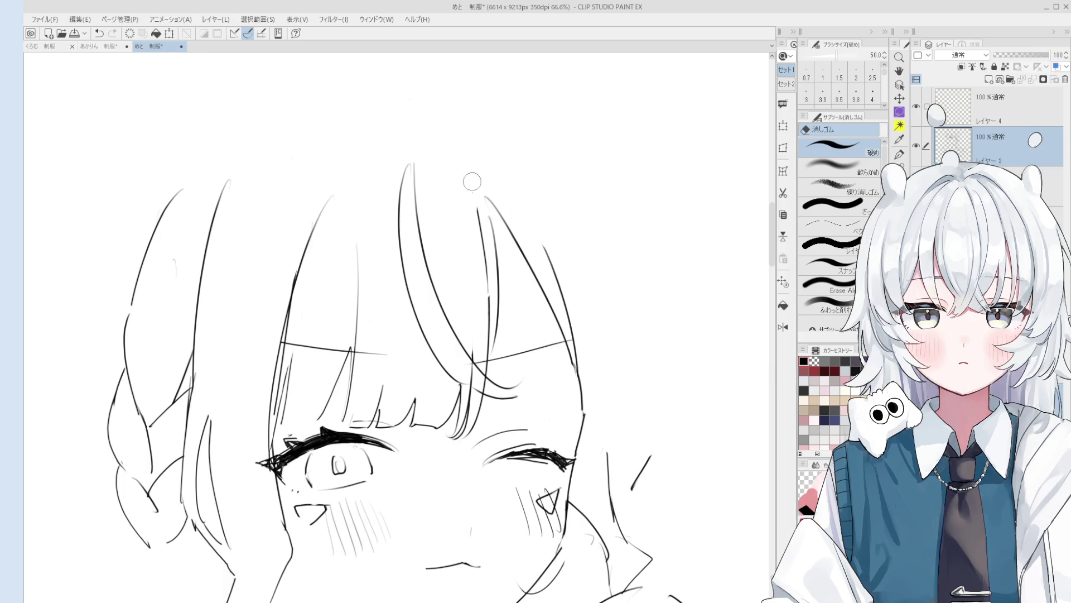
drag(487, 214, 497, 341)
Step: In the flipped view, replace trial strokes with one clean hair stroke near the bangs
key(h)
scroll(453, 305, down, 3)
key(p)
scroll(357, 335, up, 1)
drag(347, 257, 388, 390)
scroll(358, 329, up, 1)
drag(329, 240, 346, 293)
key(ctrl+z)
key(ctrl+z)
drag(328, 237, 386, 363)
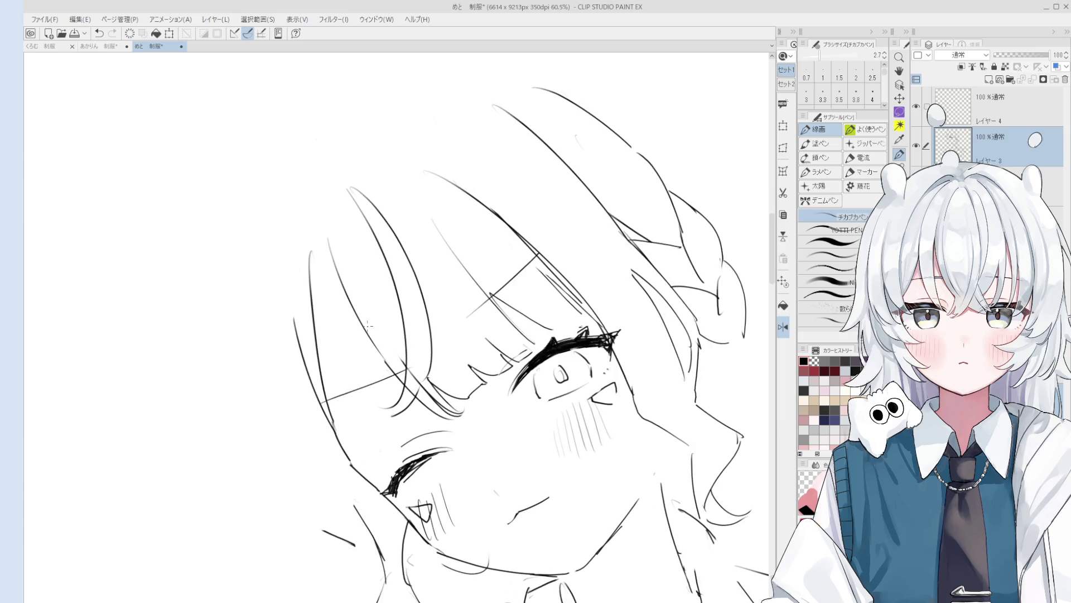
key(ctrl+z)
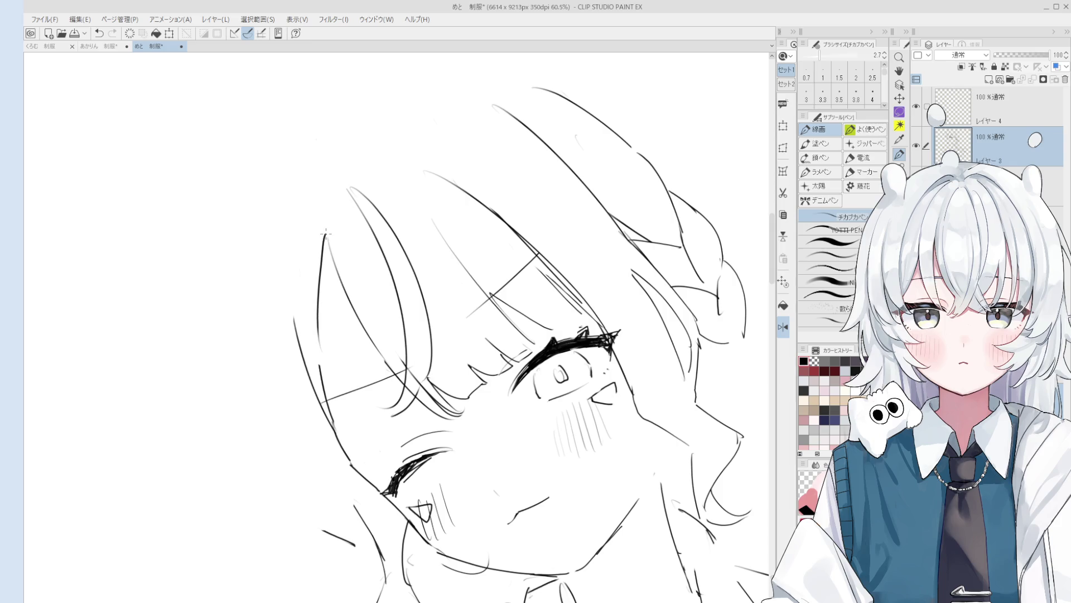
drag(330, 229, 312, 338)
key(asciicircum)
scroll(517, 293, down, 2)
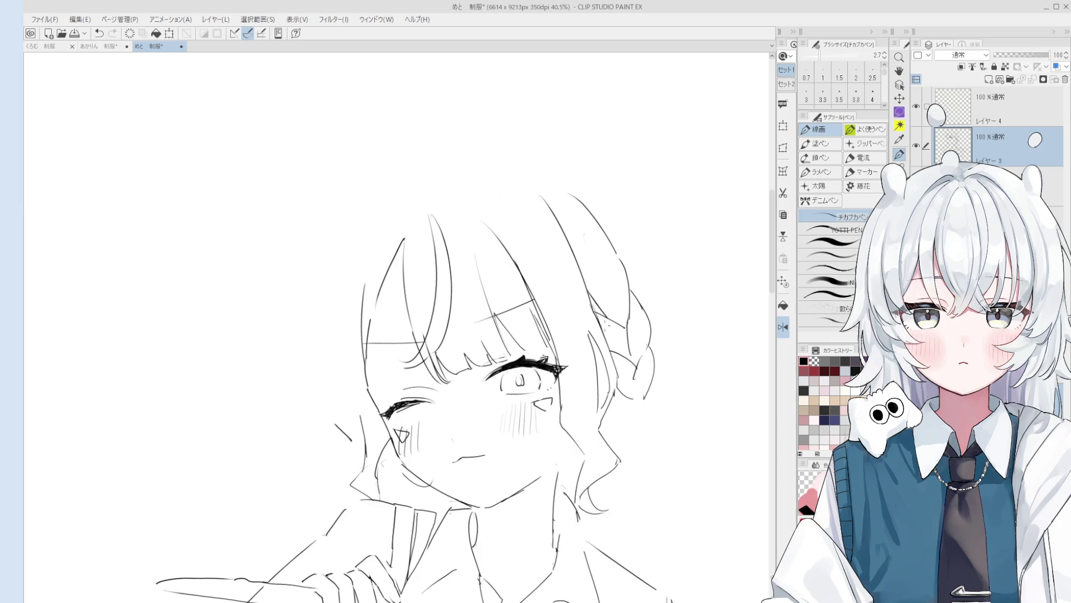
Step: Add a new hair stroke at the tip of the braid
scroll(581, 345, down, 2)
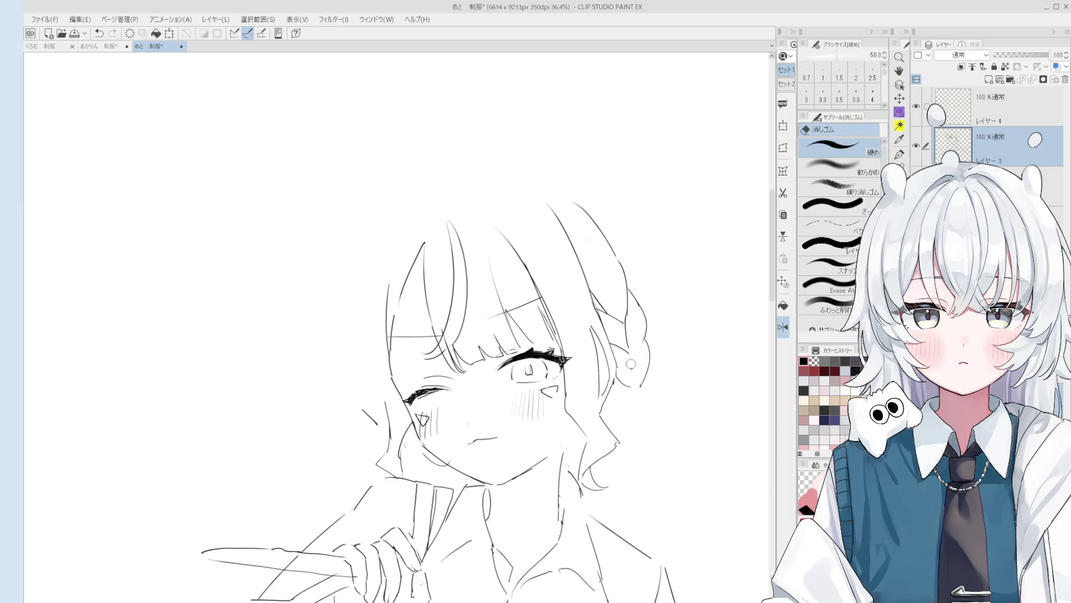
scroll(642, 349, down, 1)
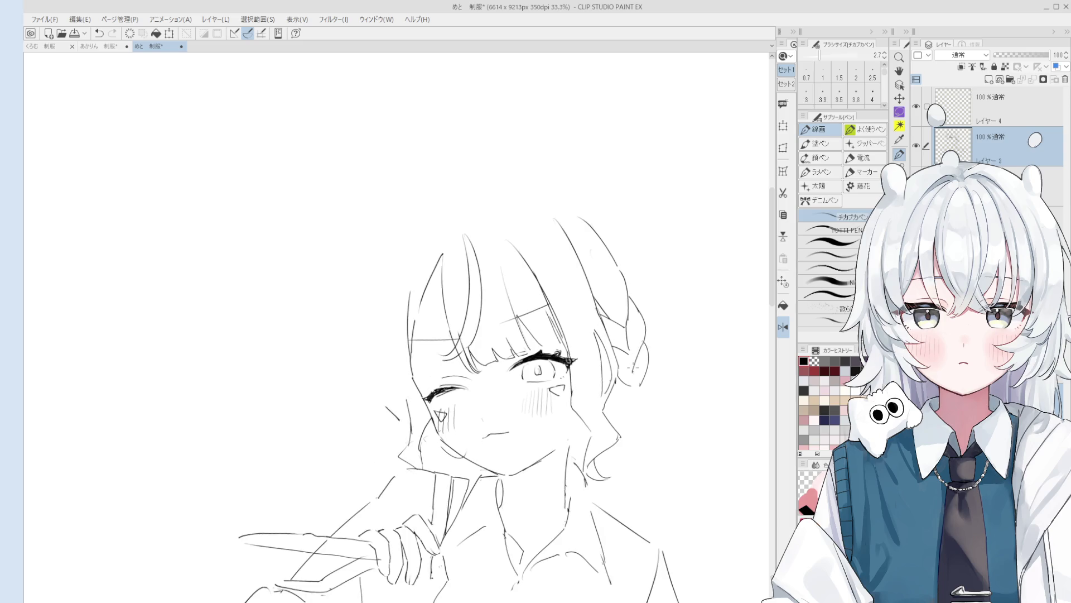
key(e)
key(e)
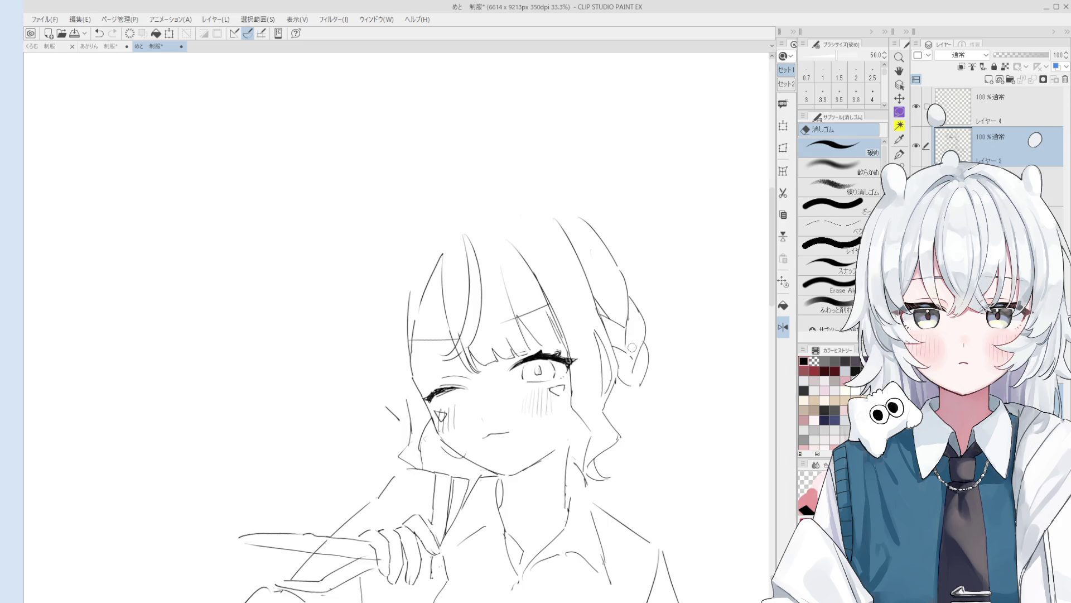
scroll(636, 358, up, 2)
key(p)
key(e)
key(p)
key(e)
key(p)
scroll(647, 357, down, 1)
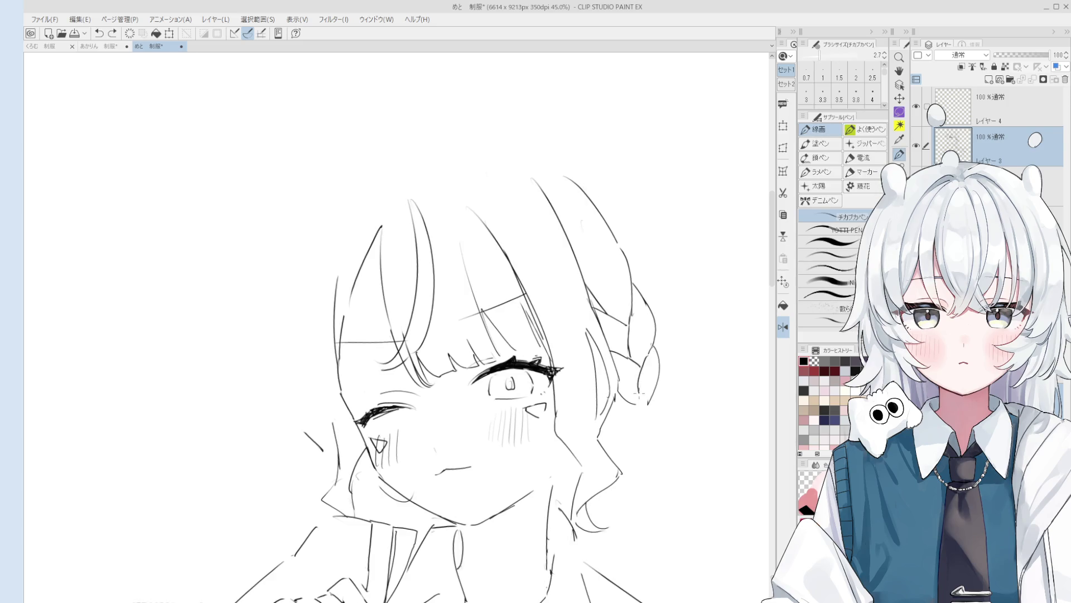
scroll(644, 371, down, 1)
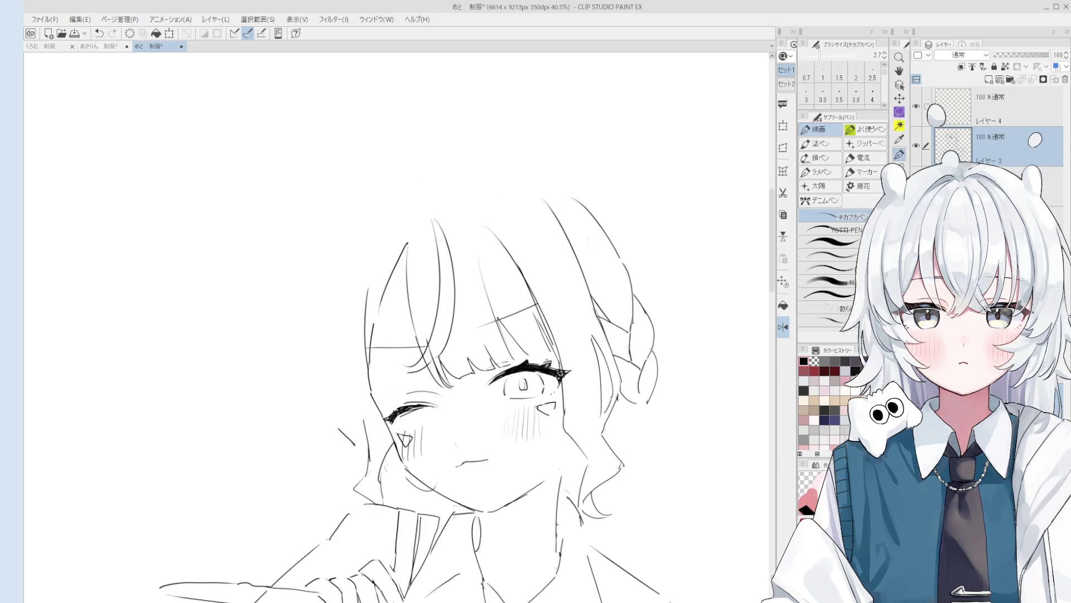
scroll(619, 294, down, 2)
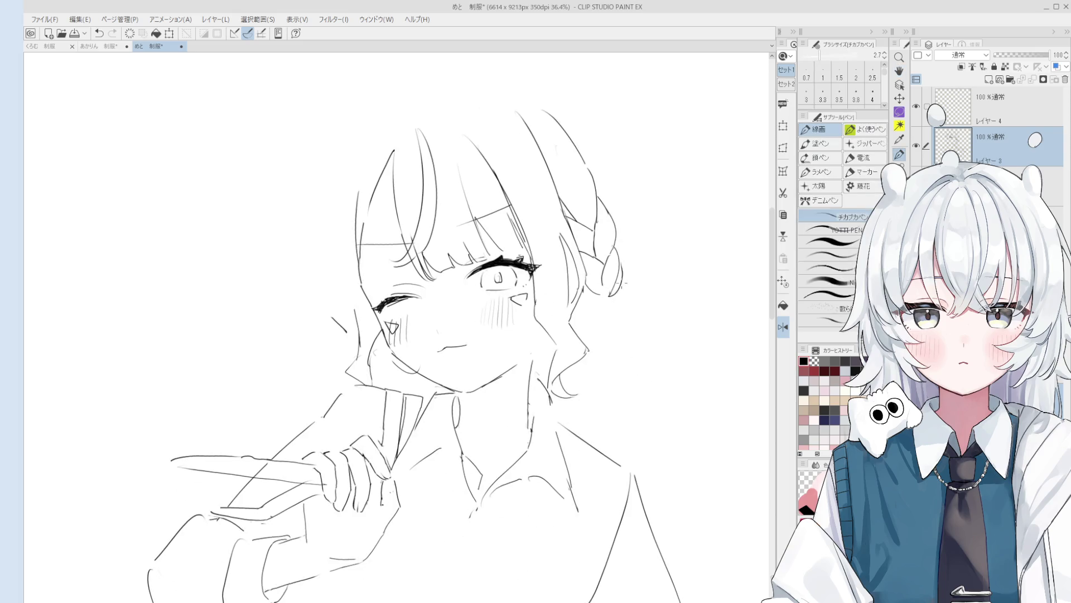
key(e)
key(p)
mouse_move(619, 259)
mouse_down()
mouse_move(620, 306)
mouse_move(612, 314)
mouse_move(610, 304)
mouse_up()
key(e)
key(p)
Step: Erase the old braid-tip lines and outline the braid's tip afresh
key(e)
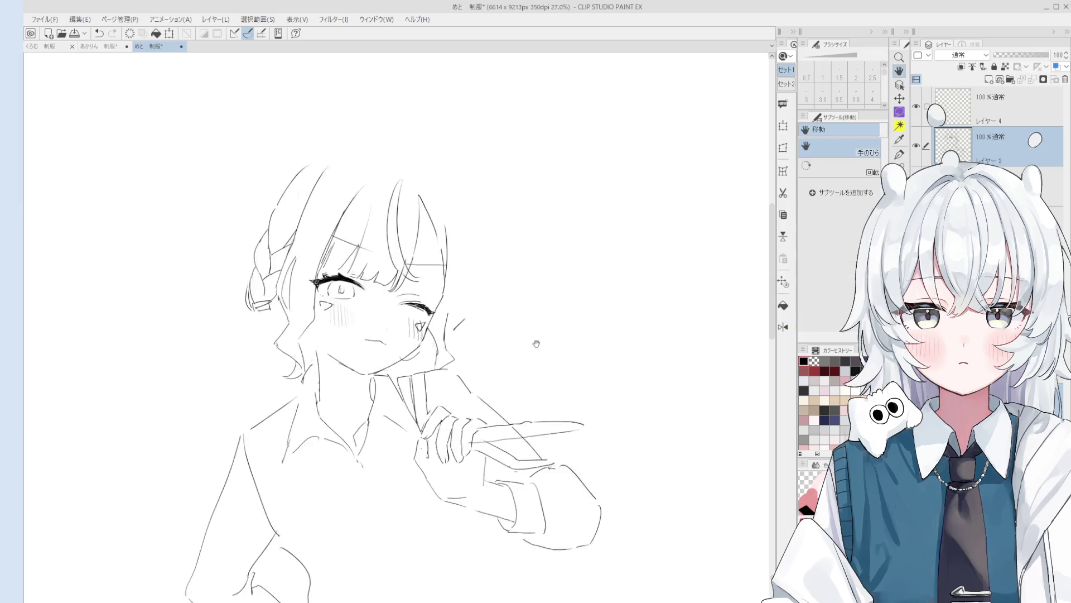
scroll(438, 303, up, 1)
mouse_move(424, 292)
mouse_down()
mouse_move(413, 282)
mouse_move(433, 301)
mouse_move(428, 313)
mouse_move(438, 299)
mouse_move(452, 312)
mouse_move(437, 259)
mouse_up()
key(p)
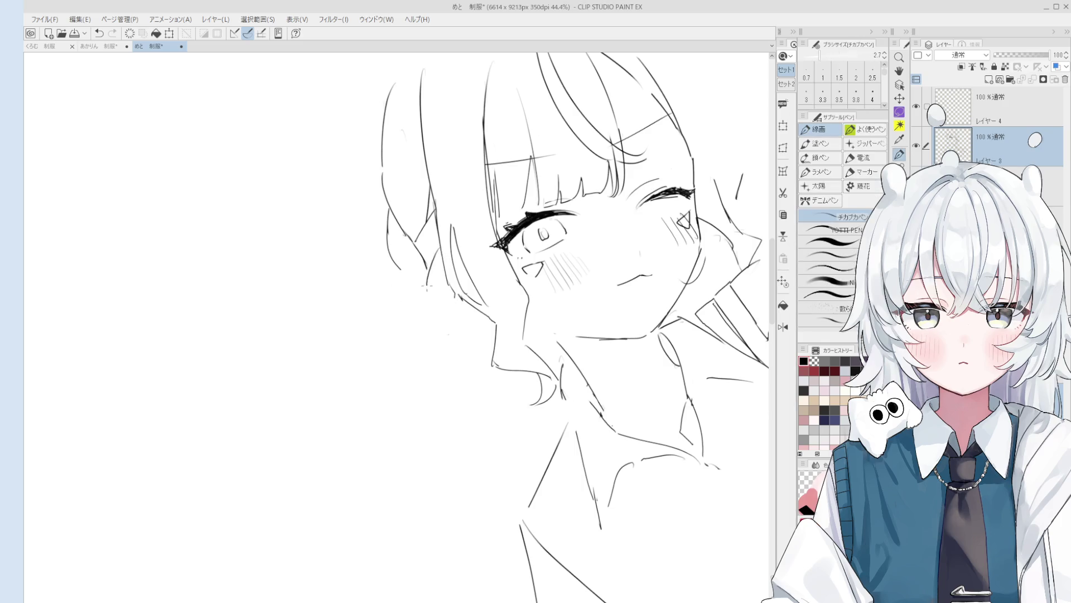
scroll(434, 263, down, 1)
mouse_move(403, 273)
mouse_down()
mouse_move(434, 313)
mouse_move(451, 310)
mouse_move(454, 293)
mouse_up()
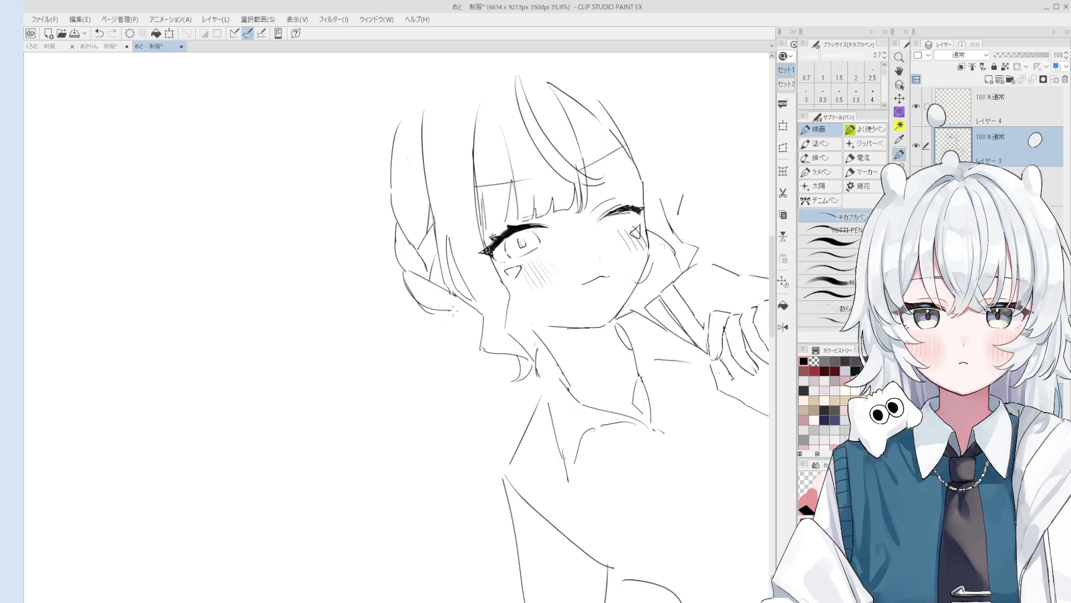
Step: Add a wavy hair strand hanging below the braid
key(asciicircum)
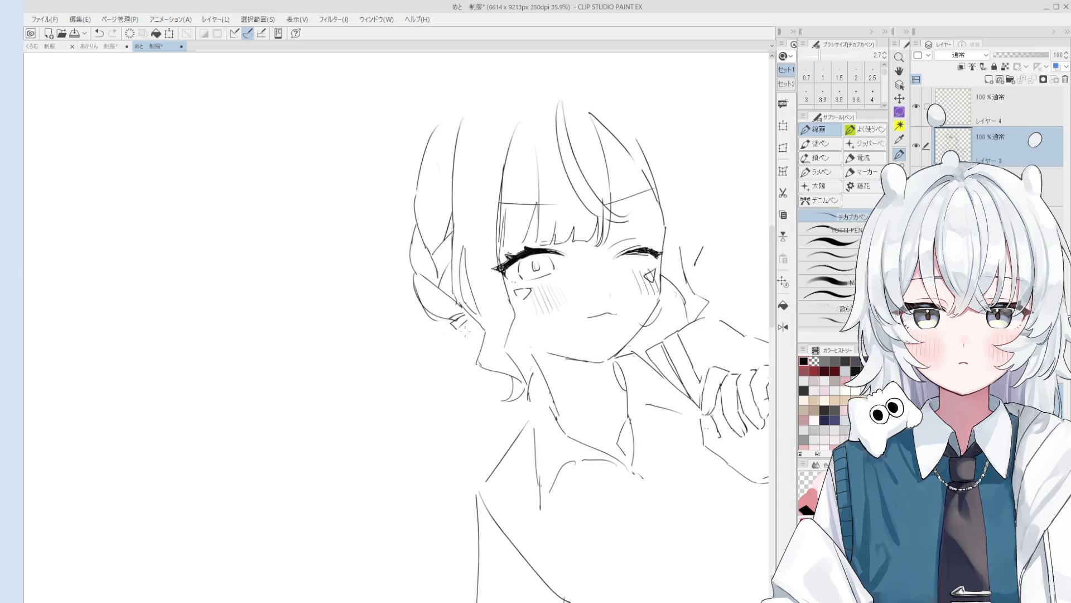
mouse_move(455, 330)
mouse_down()
mouse_move(478, 410)
mouse_move(504, 408)
mouse_up()
key(asciicircum)
scroll(511, 368, down, 2)
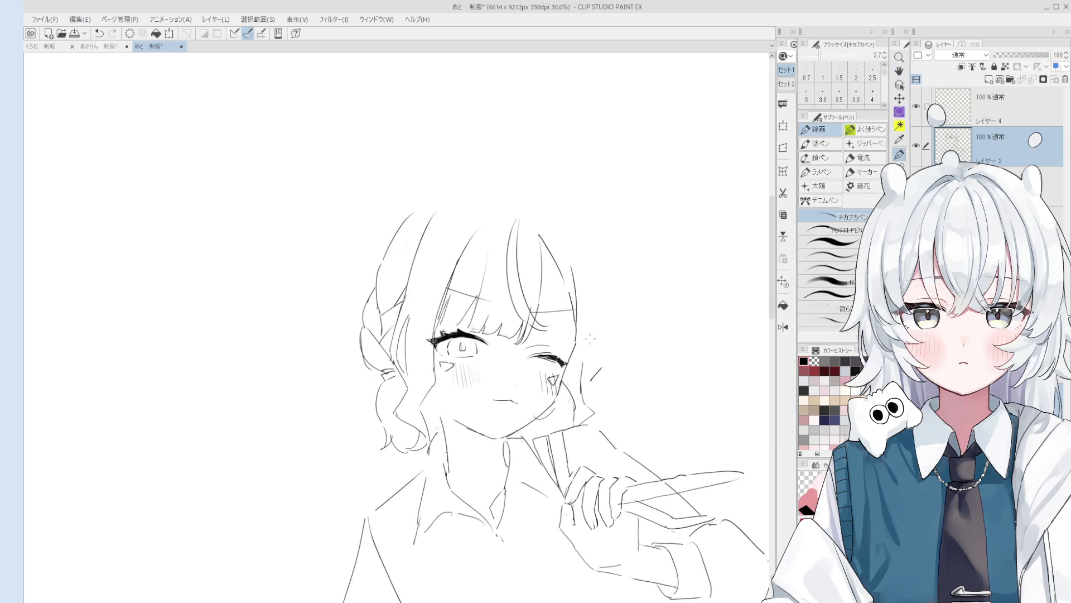
scroll(552, 358, up, 3)
Step: Lasso the winking eye and start a Free Transform on it with Ctrl+T
key(m)
mouse_move(533, 342)
mouse_down()
mouse_move(551, 289)
mouse_move(578, 335)
mouse_up()
key(ctrl+t)
scroll(519, 368, down, 2)
scroll(519, 371, up, 1)
Step: Commit the eye transform, then lasso, reposition and deselect the cheek blush hatching
click(518, 372)
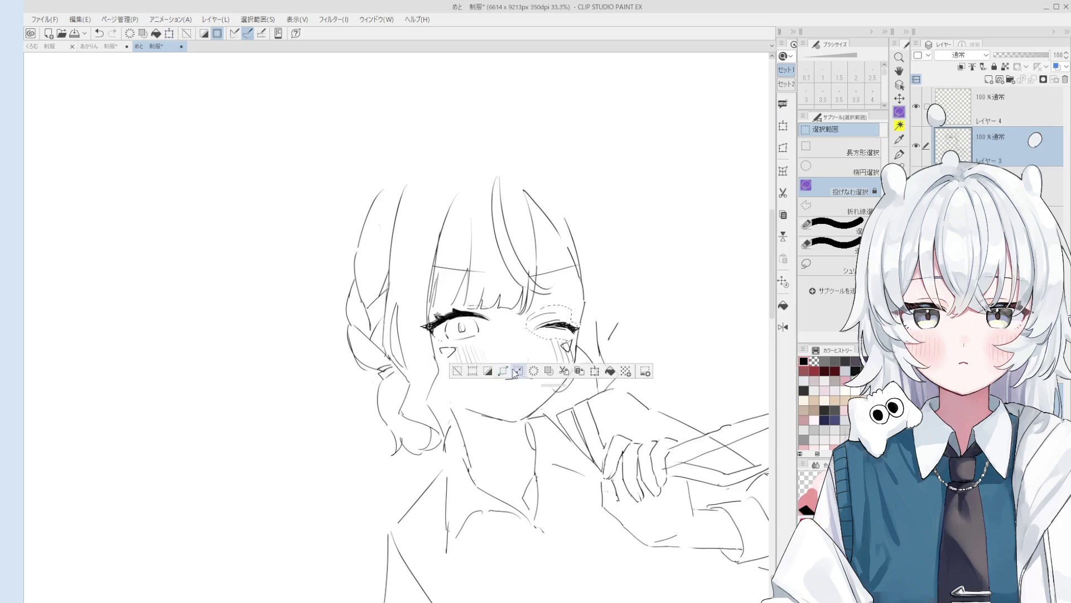
scroll(518, 369, up, 3)
mouse_move(593, 342)
mouse_down()
mouse_move(596, 316)
mouse_move(592, 390)
mouse_up()
key(ctrl+t)
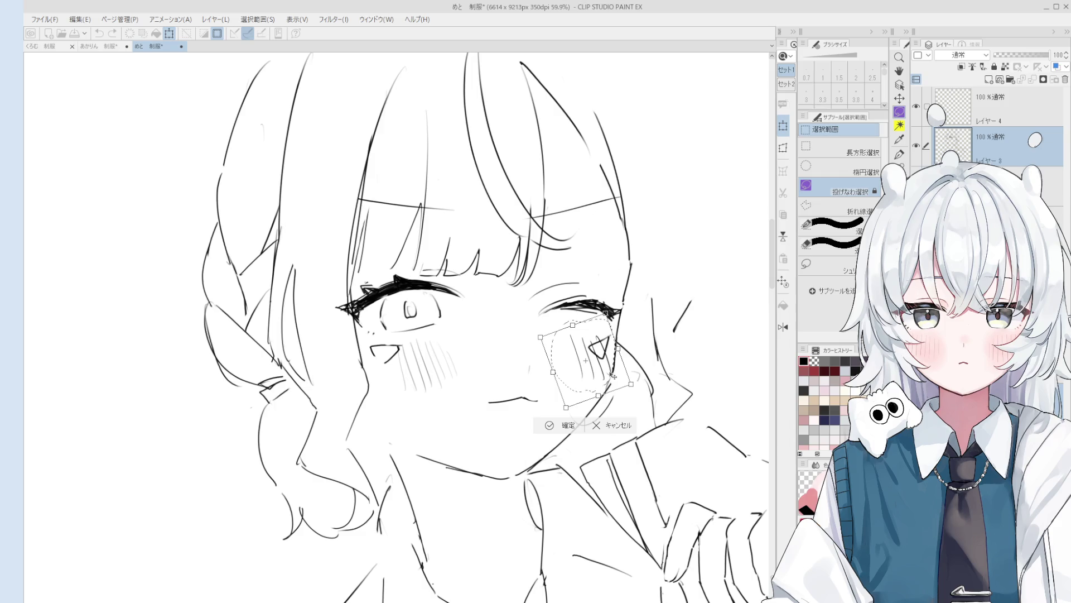
click(564, 425)
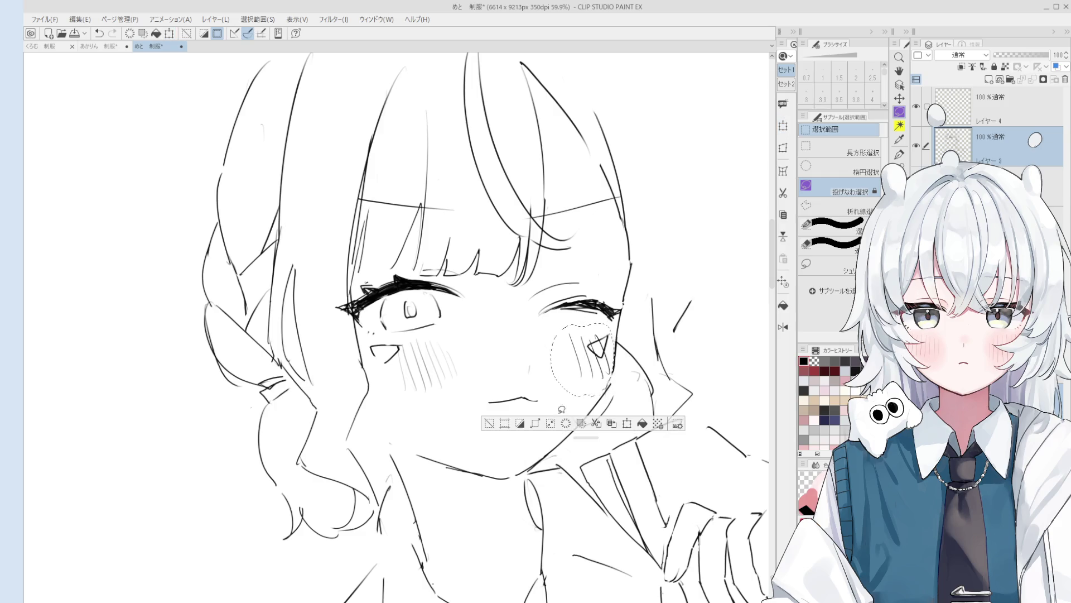
click(489, 424)
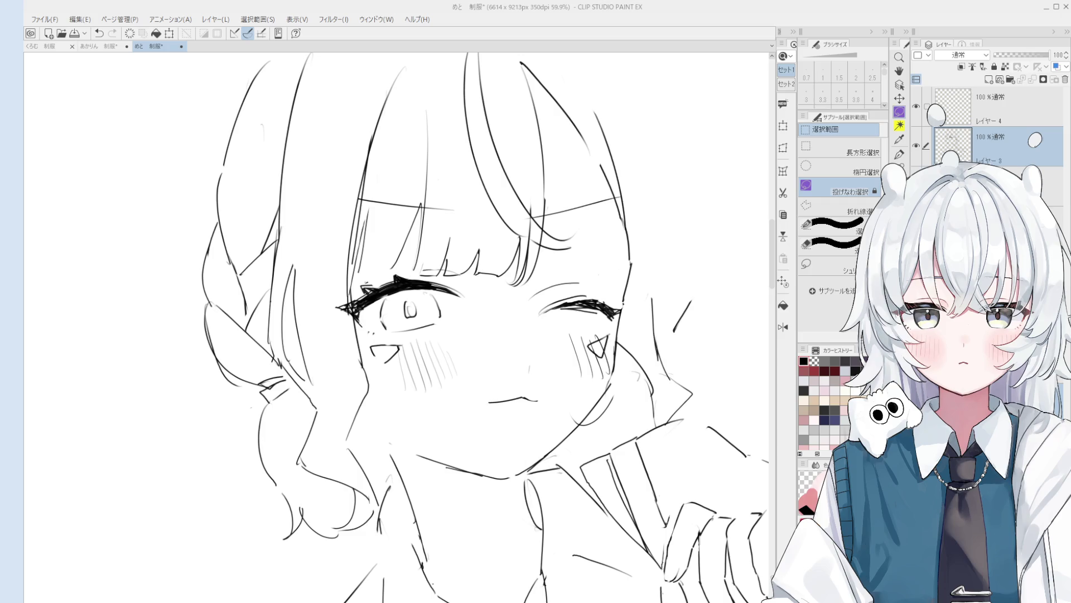
Step: Clear the stray lasso selection and thicken the closed eye's lash line with the pen
scroll(558, 362, down, 3)
drag(579, 340, 597, 401)
key(o)
scroll(558, 362, up, 2)
key(ctrl+d)
scroll(573, 209, up, 2)
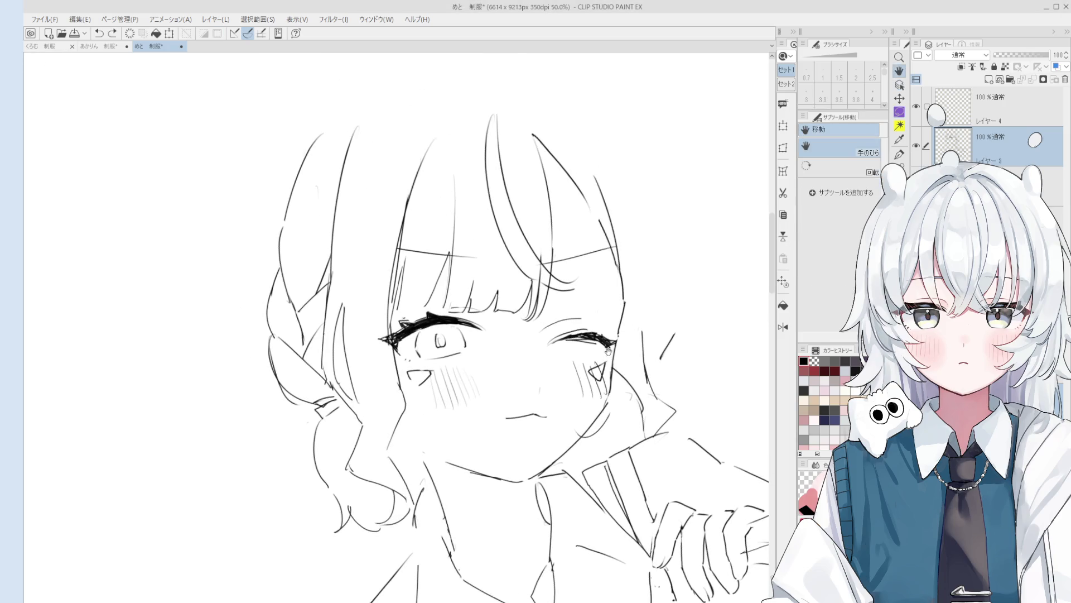
key(p)
scroll(549, 316, up, 3)
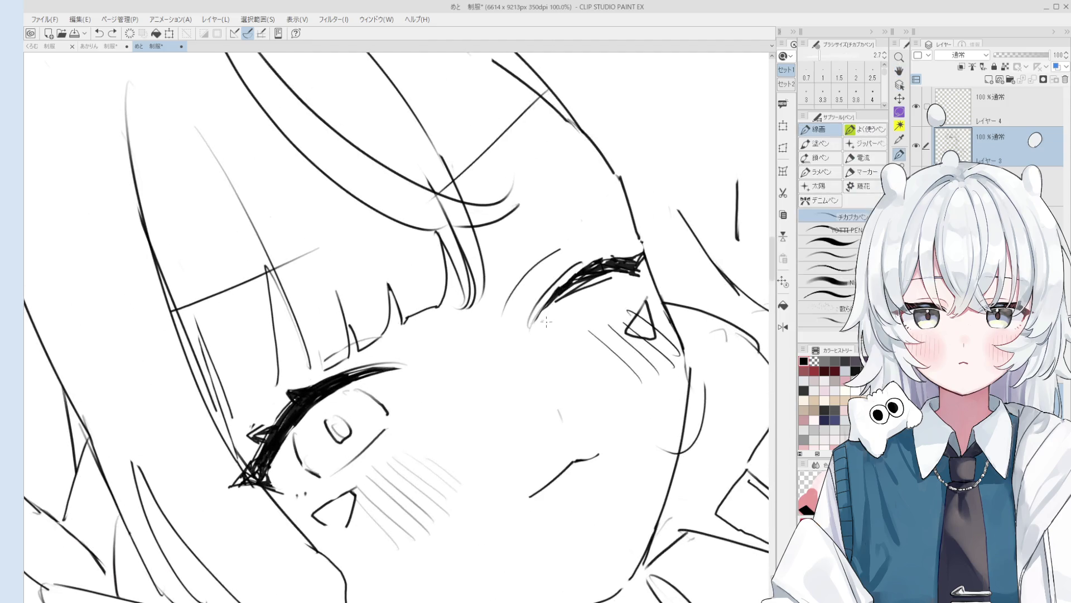
mouse_move(528, 331)
mouse_down()
mouse_move(568, 276)
mouse_move(586, 279)
mouse_up()
Step: Add short lash strokes to the closed eye and fine hair strands above it
key(h)
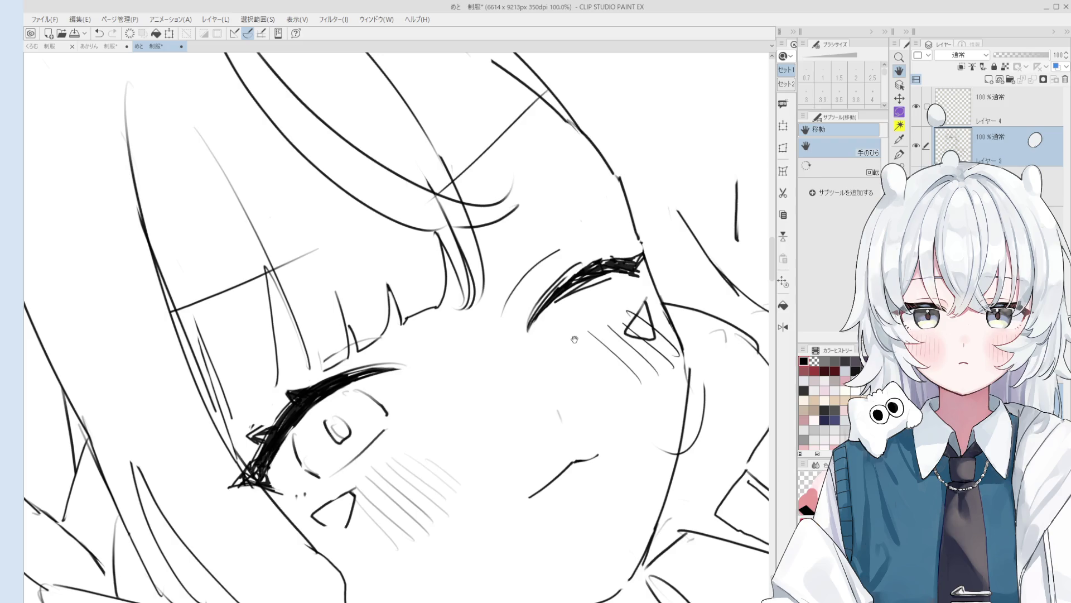
scroll(592, 304, up, 1)
scroll(600, 293, up, 1)
key(e)
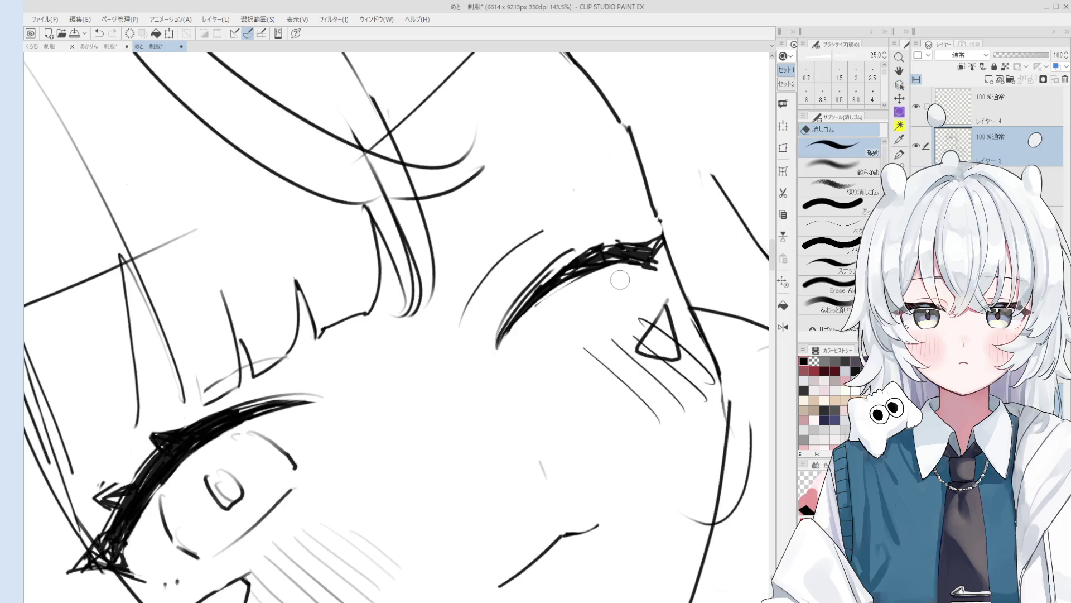
key(p)
drag(611, 271, 630, 263)
drag(638, 273, 658, 267)
scroll(625, 273, down, 2)
scroll(609, 296, down, 2)
mouse_move(534, 329)
mouse_down()
mouse_move(561, 295)
mouse_move(569, 302)
mouse_move(595, 285)
mouse_up()
Step: Erase the stray stroke right of the face and draw a short line at the collar
key(e)
key(p)
scroll(591, 385, down, 1)
scroll(591, 385, down, 1)
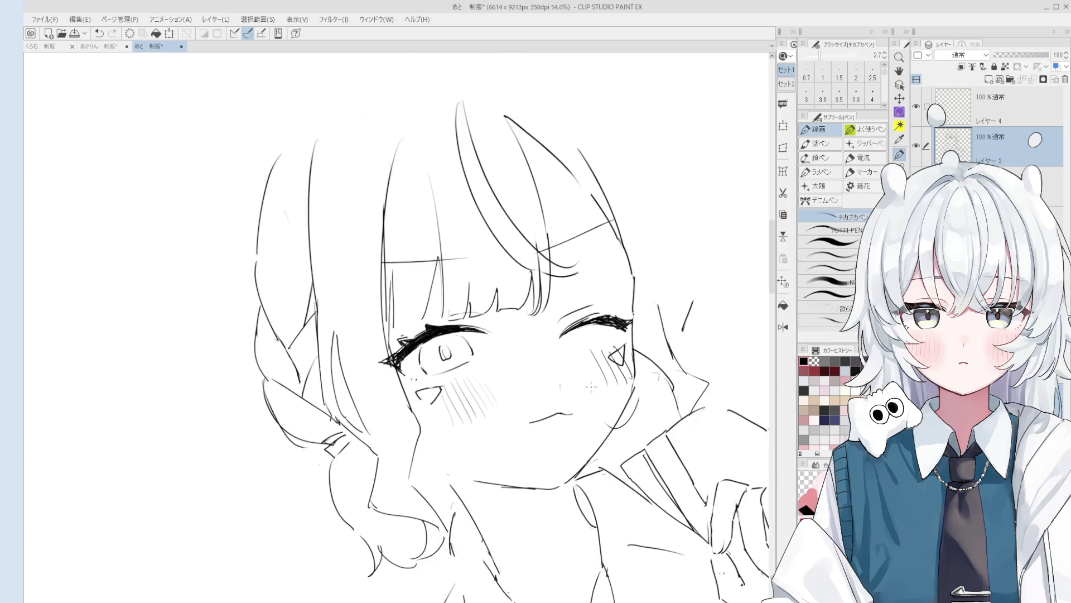
scroll(591, 385, down, 1)
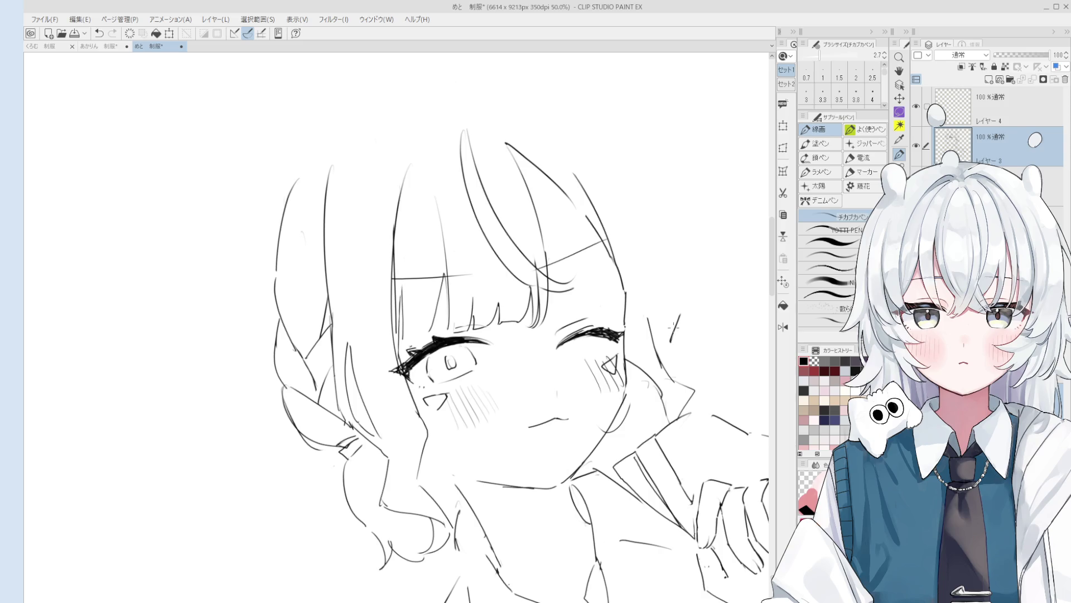
key(e)
drag(688, 318, 677, 335)
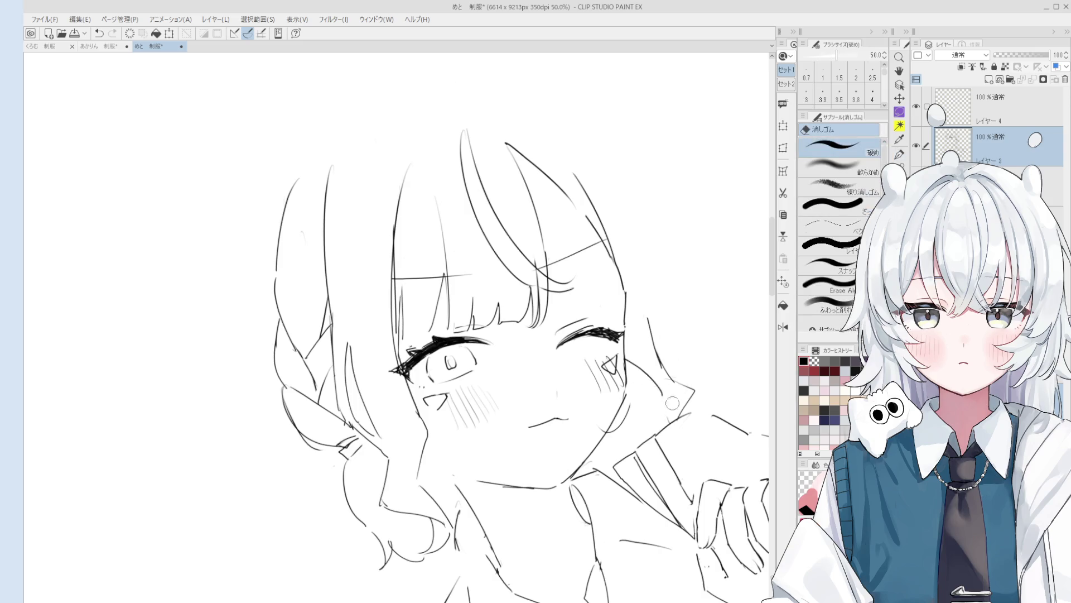
key(p)
drag(659, 391, 665, 427)
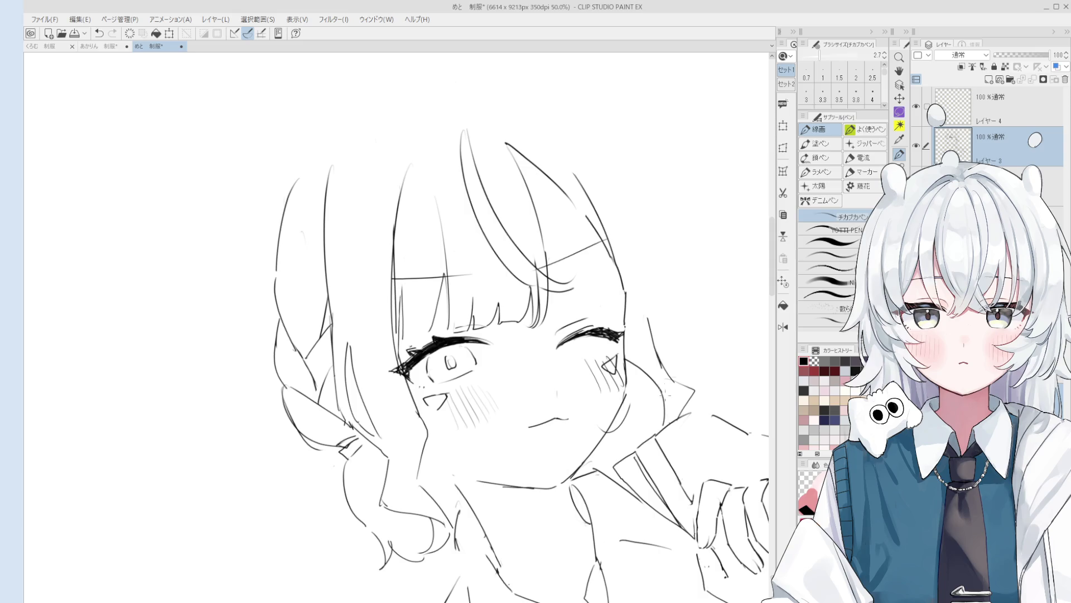
Step: Enlarge the eraser, then erase and redraw the upper-right diagonal hair stroke
key(e)
key(p)
key(e)
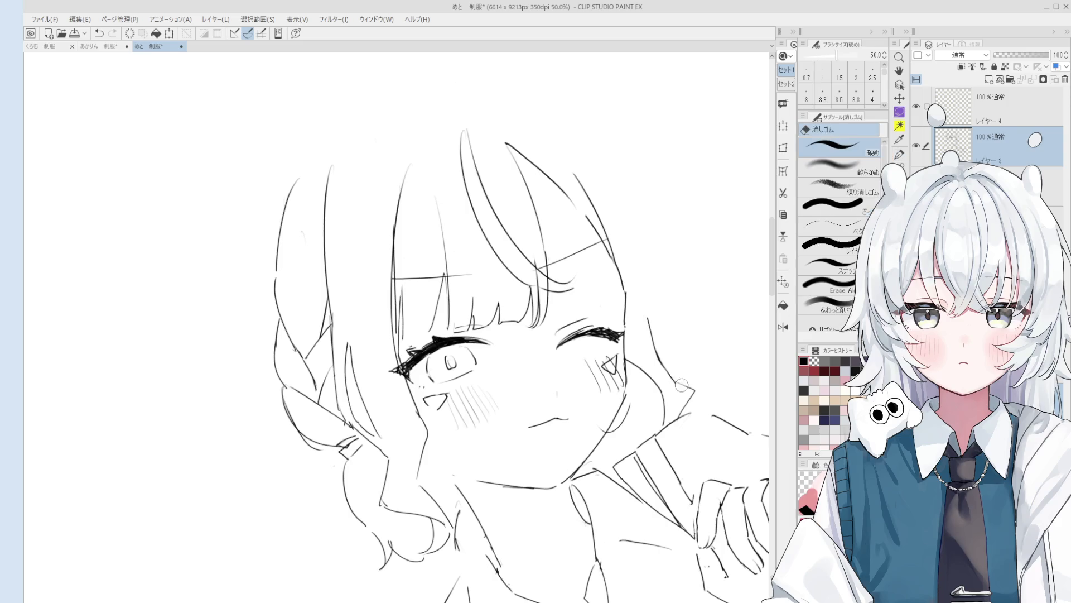
key(p)
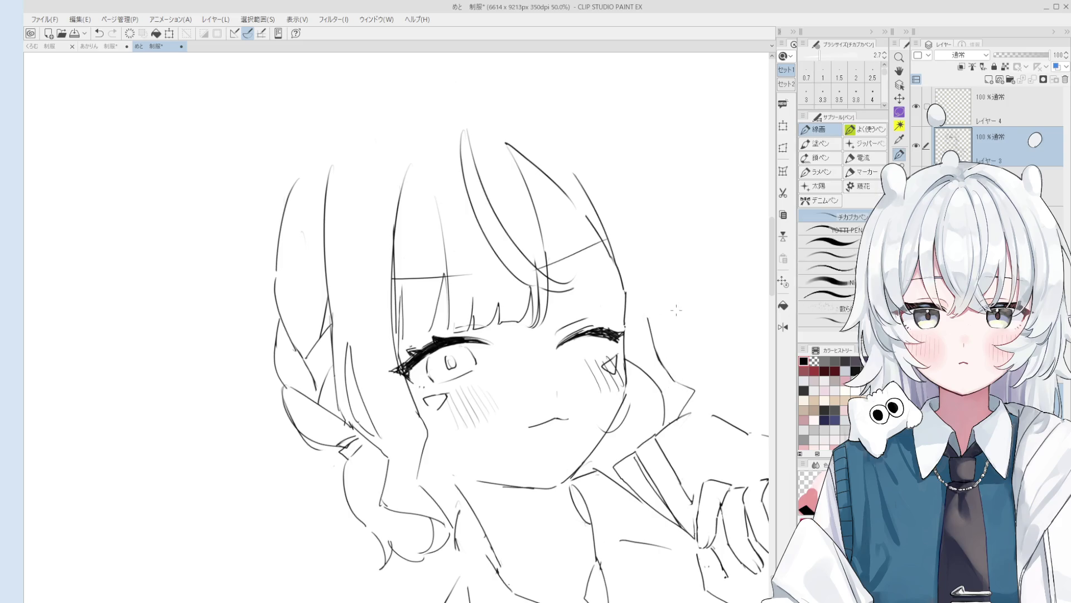
key(e)
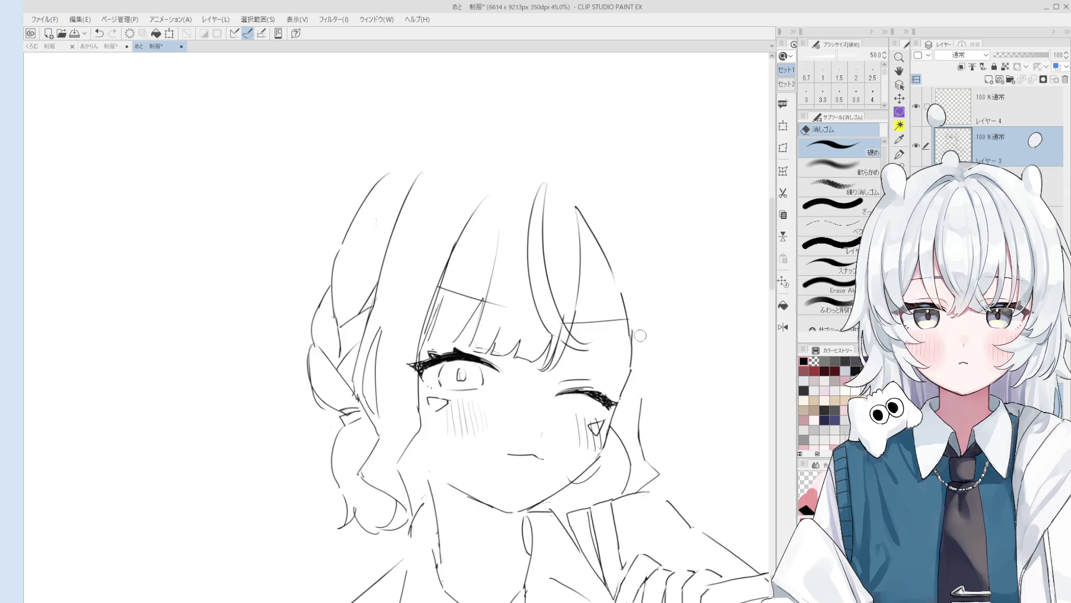
key(minus)
key(bracketright)
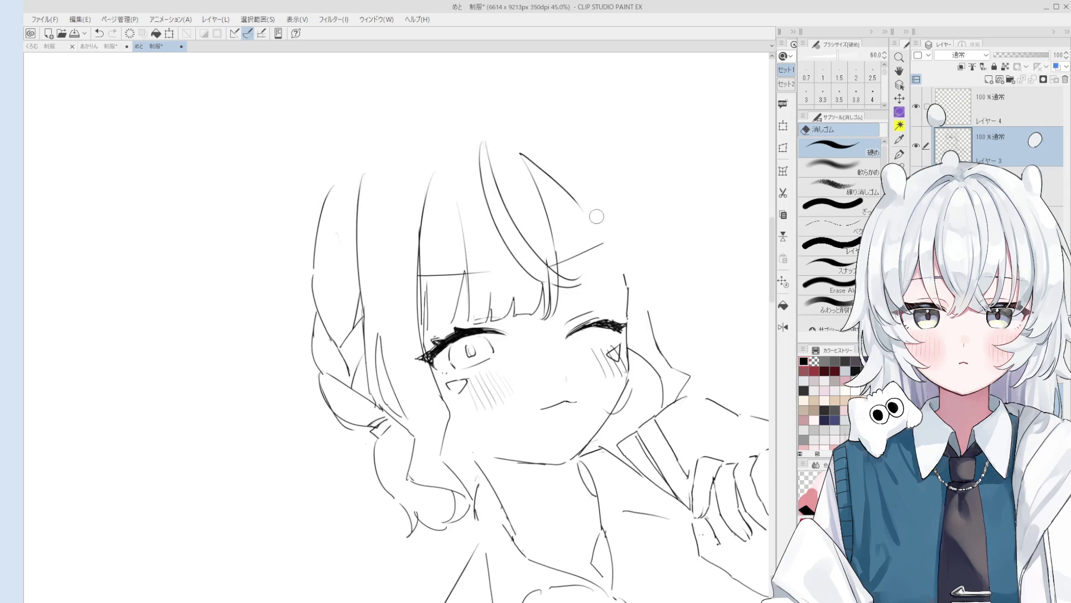
mouse_move(596, 207)
mouse_down()
mouse_move(530, 157)
mouse_move(603, 217)
mouse_up()
key(p)
key(ctrl+minus)
mouse_move(530, 157)
mouse_down()
mouse_move(616, 229)
mouse_move(550, 221)
mouse_up()
Step: Replace the upper-right hair arc with a new curved hair strand
key(e)
key(p)
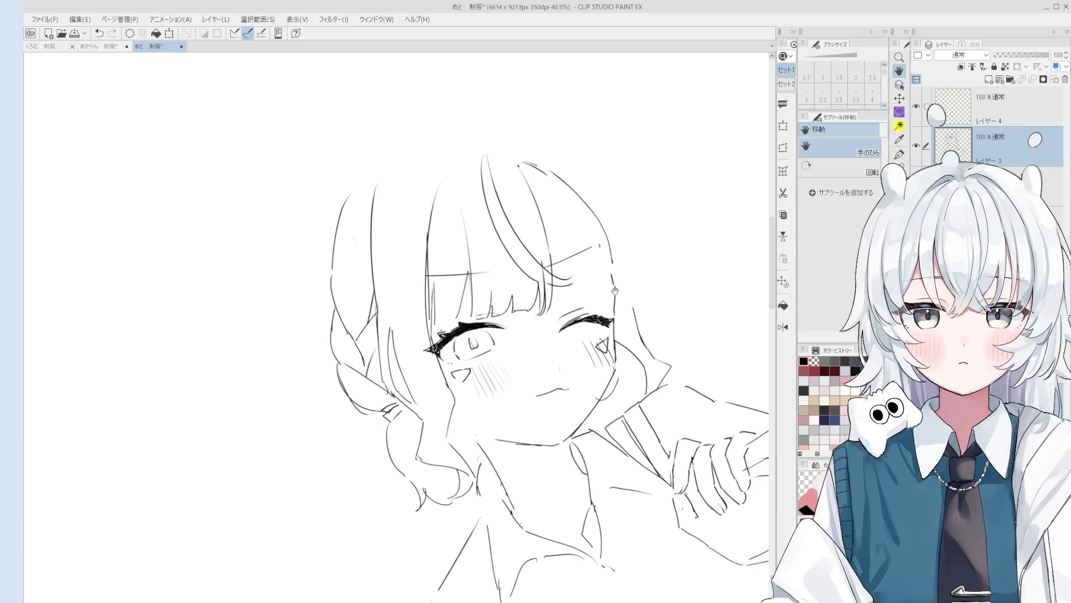
key(e)
drag(511, 142, 569, 241)
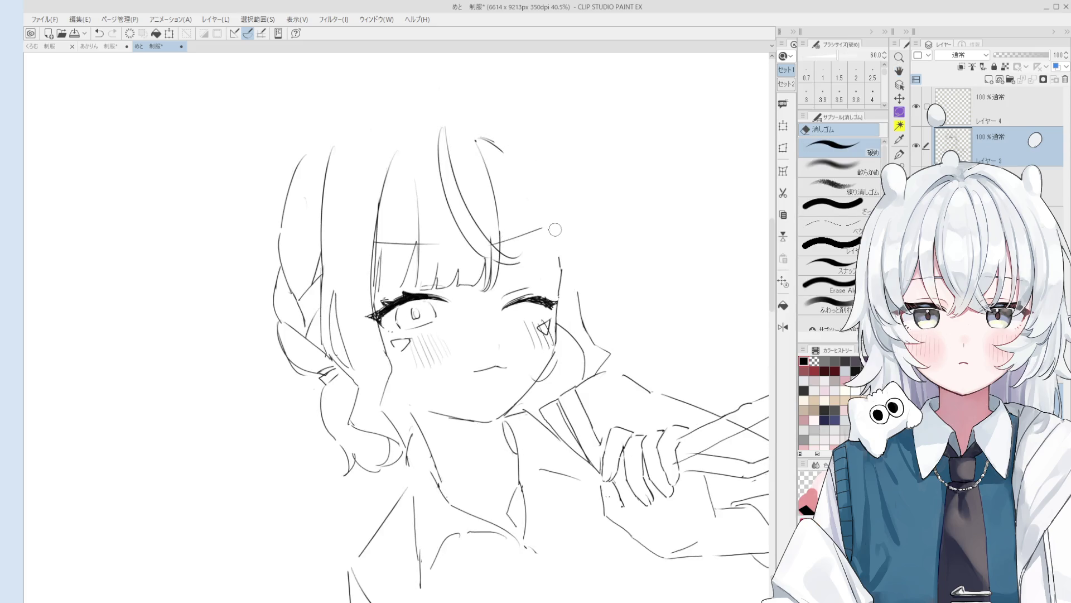
key(p)
drag(516, 160, 554, 244)
Step: Flip the canvas horizontally and erase the top-left head outline strokes
key(h)
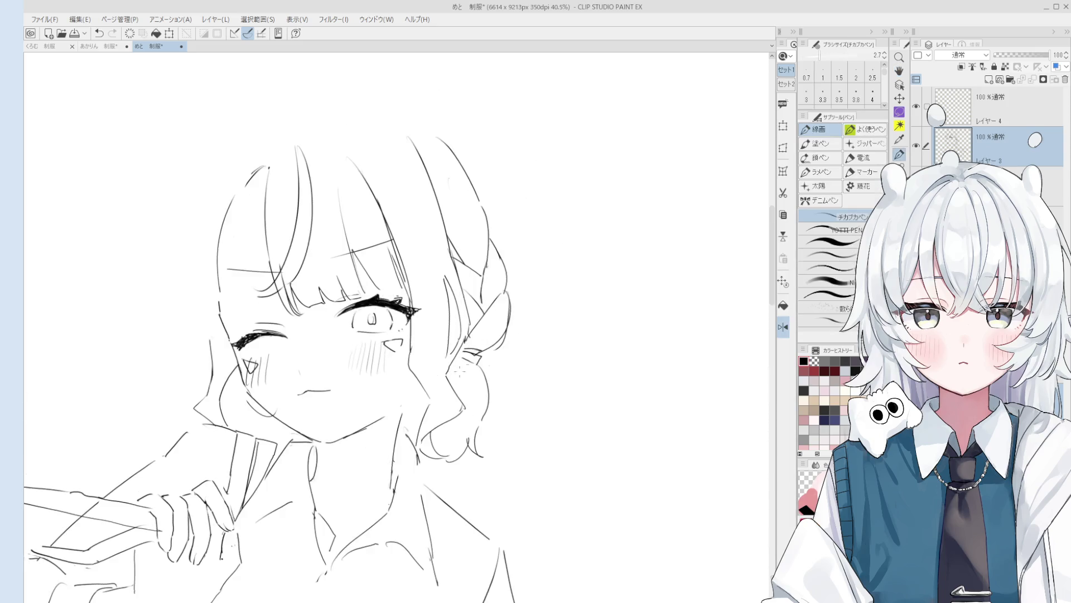
key(e)
scroll(387, 184, up, 1)
drag(386, 184, 364, 215)
key(p)
key(e)
key(p)
mouse_move(390, 180)
mouse_down()
mouse_move(378, 190)
mouse_move(365, 335)
mouse_move(393, 379)
mouse_up()
Step: Erase the stray stroke beside the cheek
key(e)
key(p)
key(e)
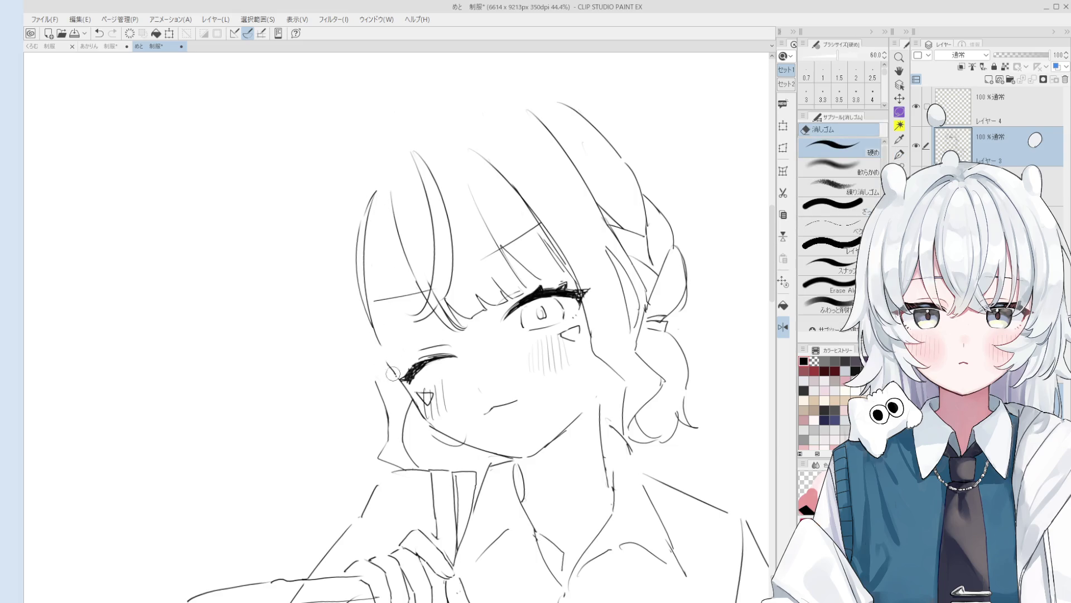
key(p)
drag(385, 340, 379, 360)
Step: Redraw the long outer head outline beside the face, retrying until it sits right
drag(344, 188, 364, 364)
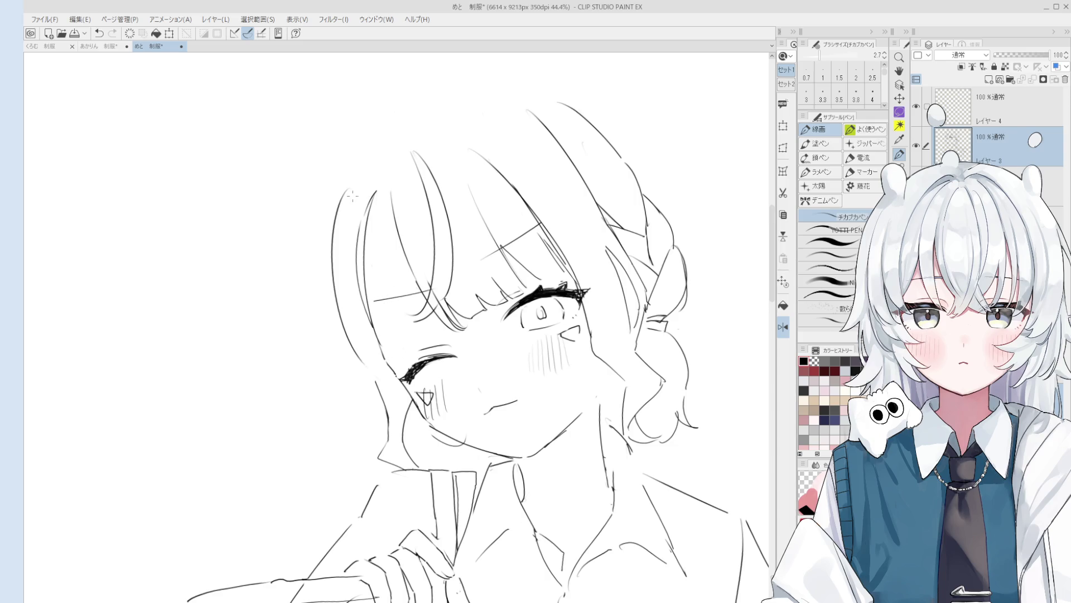
key(ctrl+z)
key(ctrl+z)
key(ctrl+y)
drag(341, 189, 365, 345)
key(ctrl+z)
key(e)
drag(363, 307, 377, 319)
key(p)
drag(341, 176, 371, 360)
scroll(351, 321, up, 1)
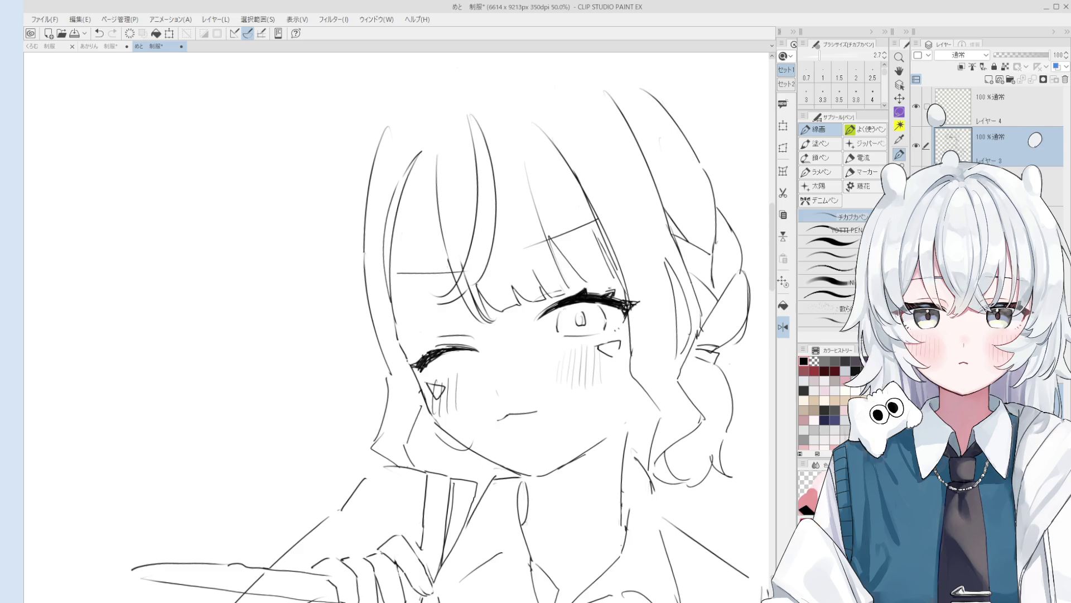
scroll(560, 337, down, 2)
Step: Undo and redraw the short stroke beside the closed eye's lashes
scroll(460, 352, up, 1)
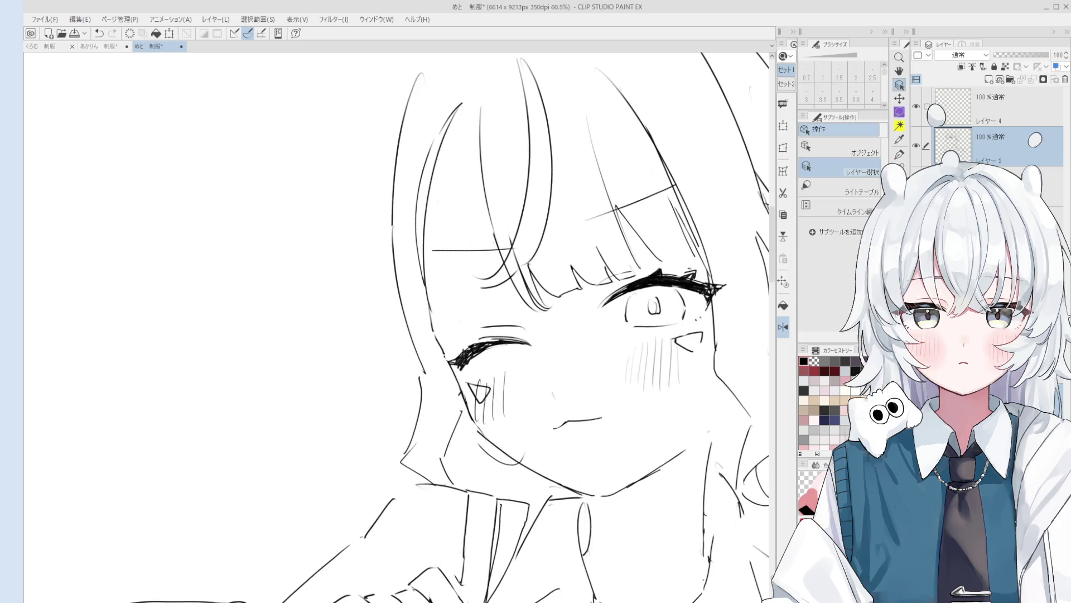
scroll(460, 351, up, 1)
scroll(461, 352, up, 1)
key(ctrl+z)
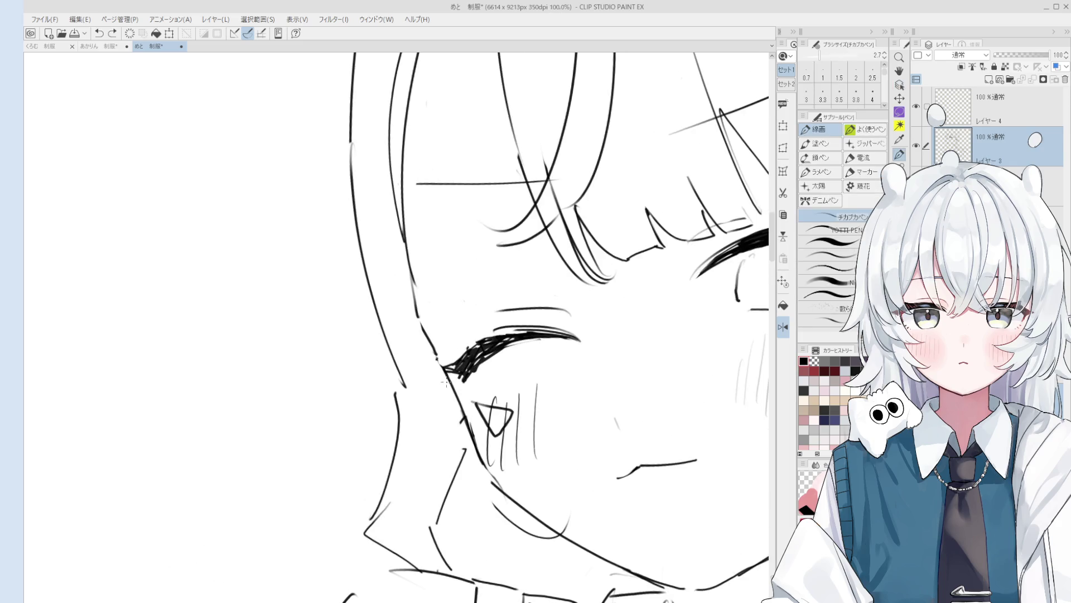
drag(430, 365, 458, 373)
scroll(459, 373, down, 2)
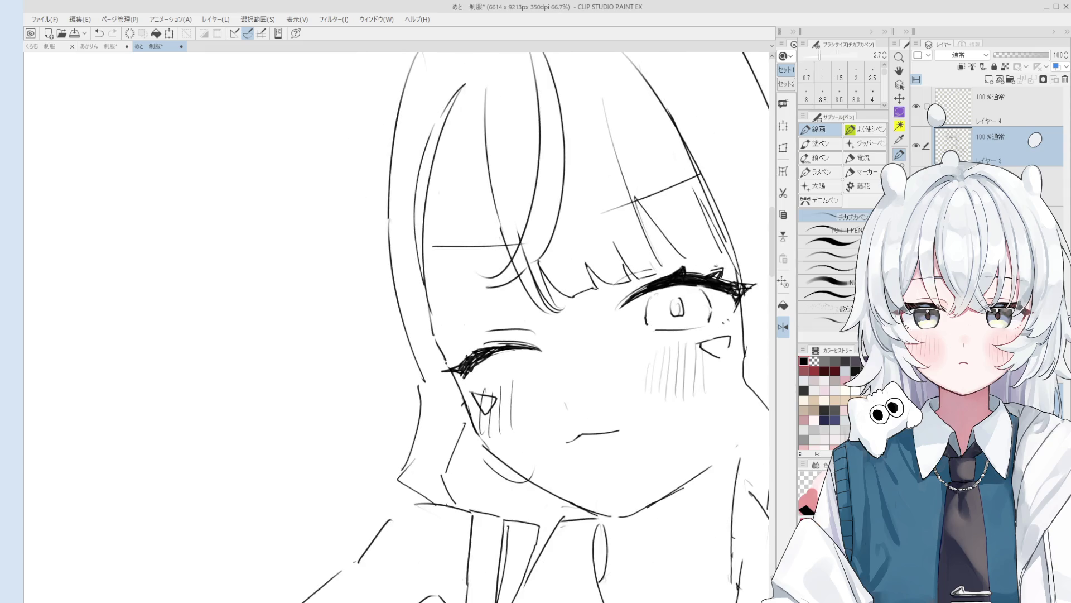
key(e)
scroll(459, 378, up, 2)
scroll(459, 378, down, 2)
scroll(597, 376, down, 1)
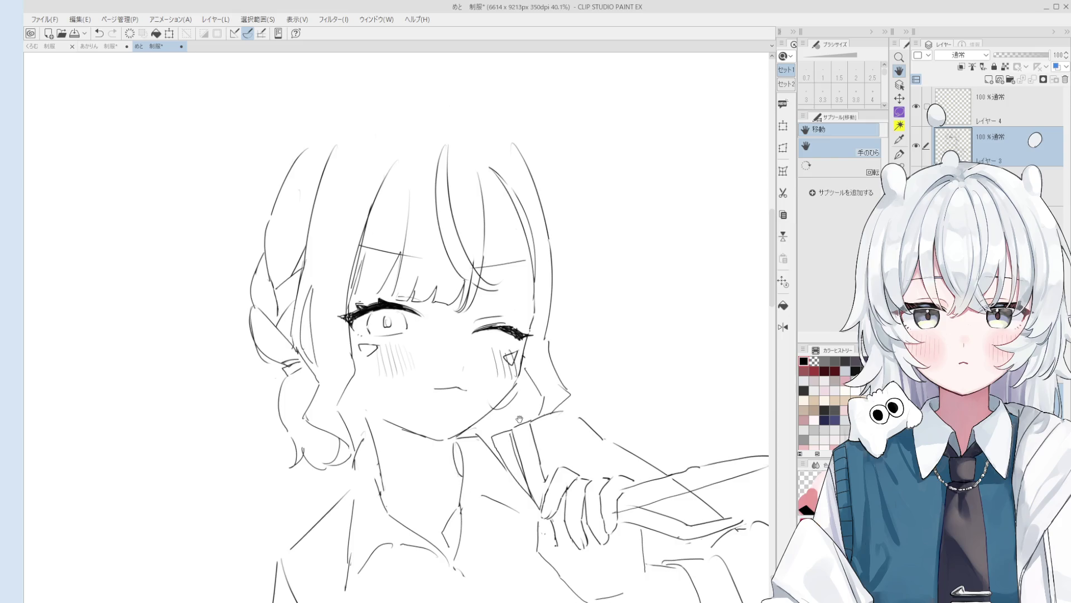
Step: Zoom and pan the view toward the winking eye
key(p)
scroll(475, 304, up, 1)
scroll(475, 304, up, 1)
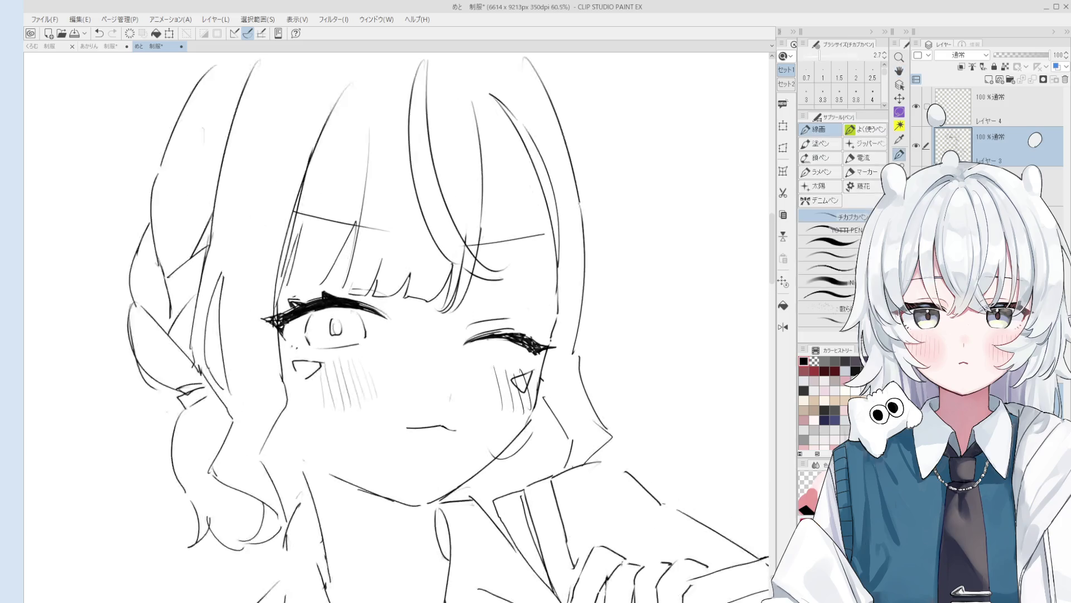
scroll(527, 351, up, 1)
scroll(527, 350, up, 1)
key(h)
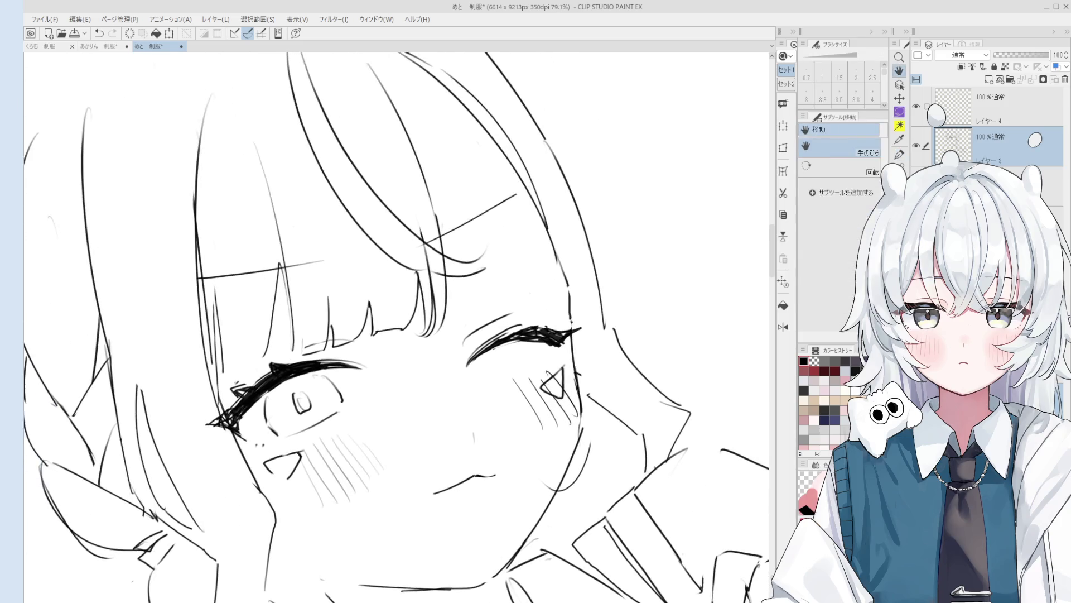
key(p)
scroll(573, 378, up, 1)
scroll(599, 353, up, 1)
key(h)
drag(598, 353, 610, 341)
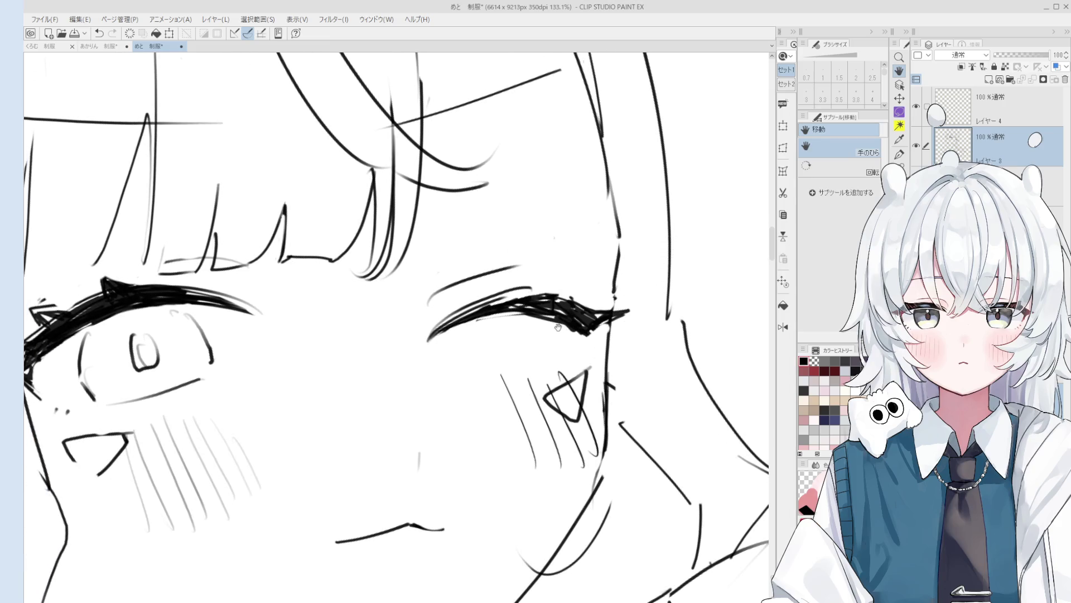
Step: Draw a hair strand beside the closed eye, then zoom out to check
scroll(563, 363, down, 2)
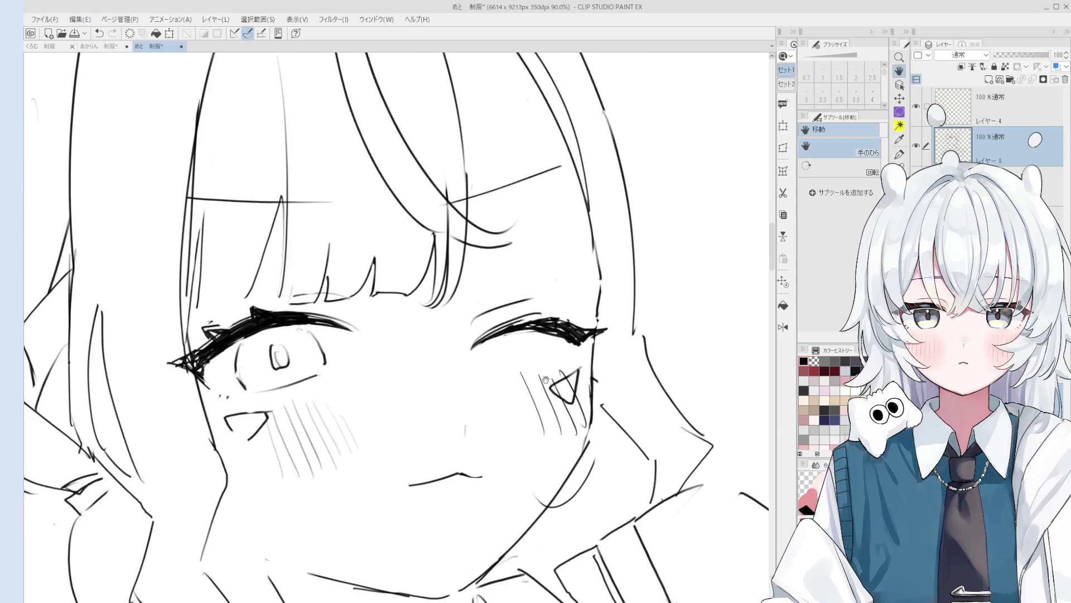
key(e)
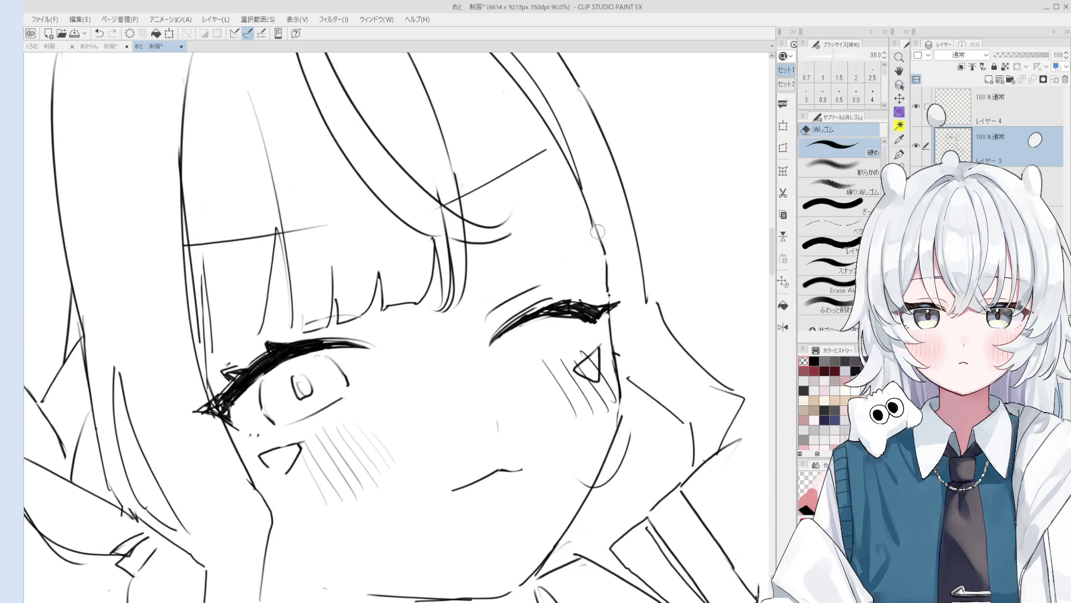
key(p)
scroll(586, 204, down, 1)
mouse_move(584, 201)
mouse_down()
mouse_move(579, 271)
mouse_move(603, 323)
mouse_up()
mouse_move(596, 284)
mouse_down()
mouse_move(569, 236)
mouse_move(596, 305)
mouse_move(602, 374)
mouse_up()
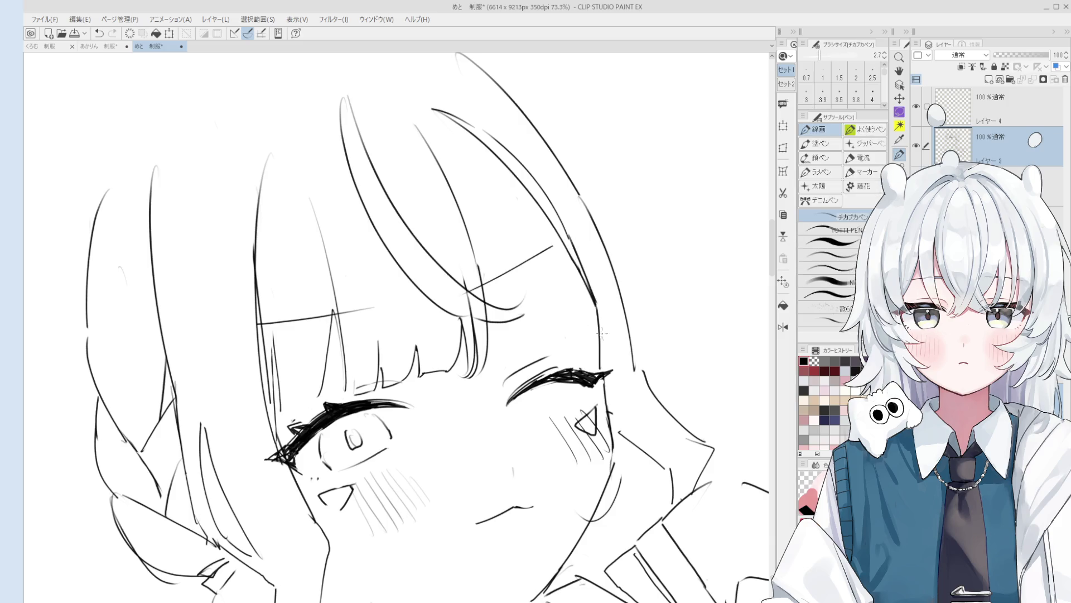
scroll(602, 334, down, 1)
key(e)
scroll(591, 329, down, 1)
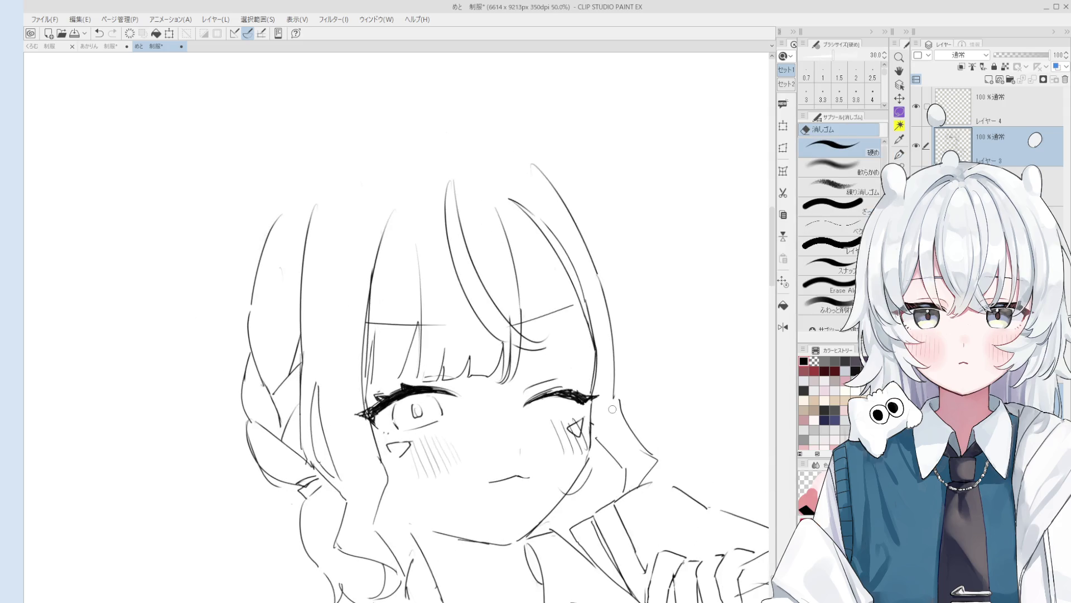
key(p)
scroll(464, 334, down, 2)
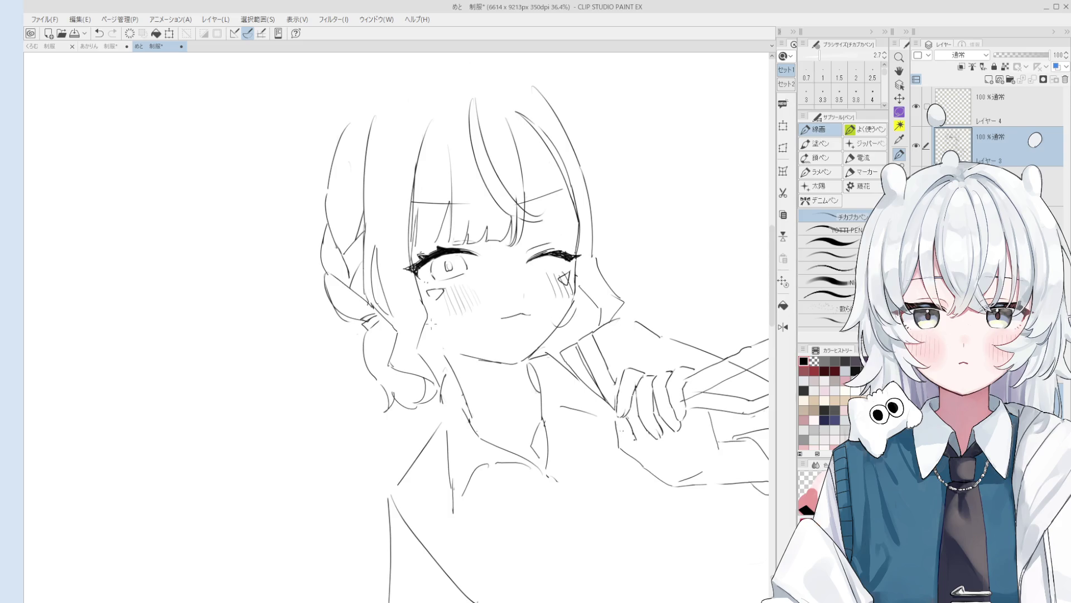
Step: Draw a curved hair stroke left of the face, redoing it once
drag(397, 295, 430, 349)
key(ctrl+z)
drag(396, 291, 432, 345)
scroll(441, 339, down, 1)
scroll(441, 338, down, 1)
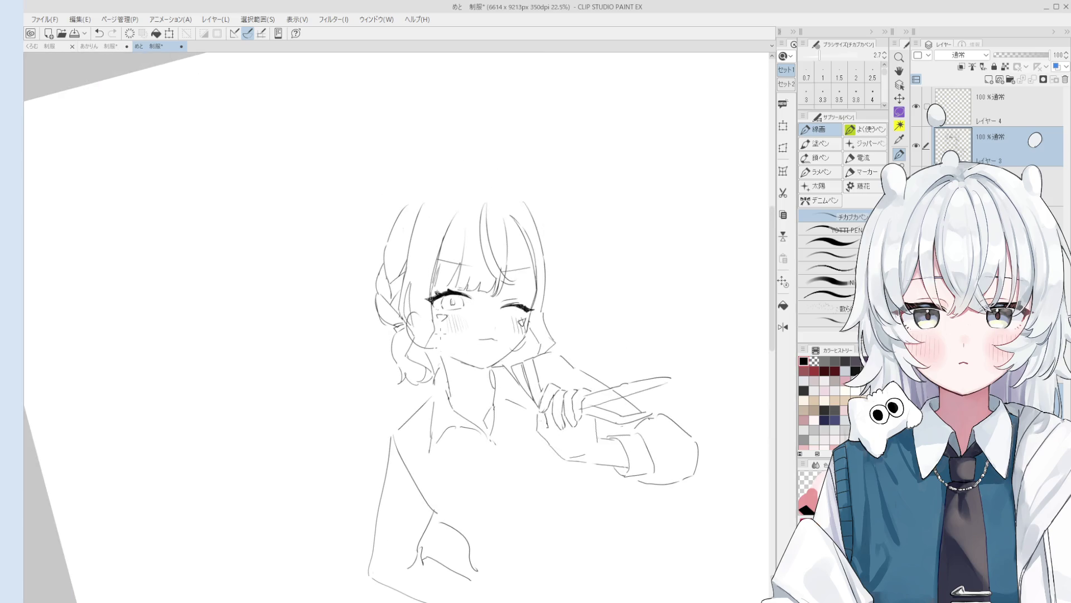
scroll(462, 374, up, 1)
Step: Erase the stray lines near the cheek and the hair strands
key(e)
scroll(462, 374, up, 2)
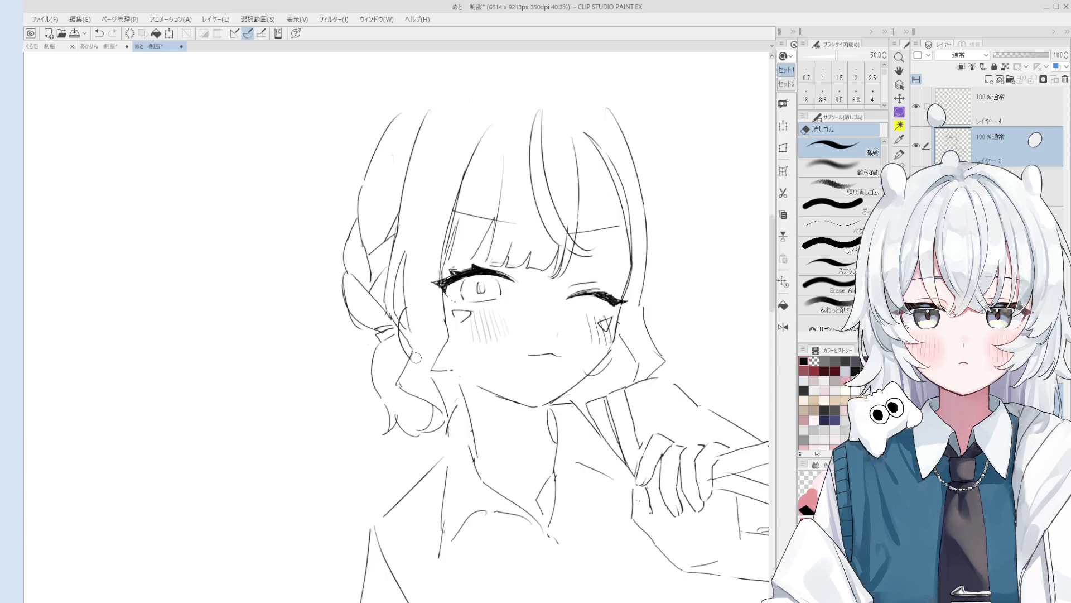
key(p)
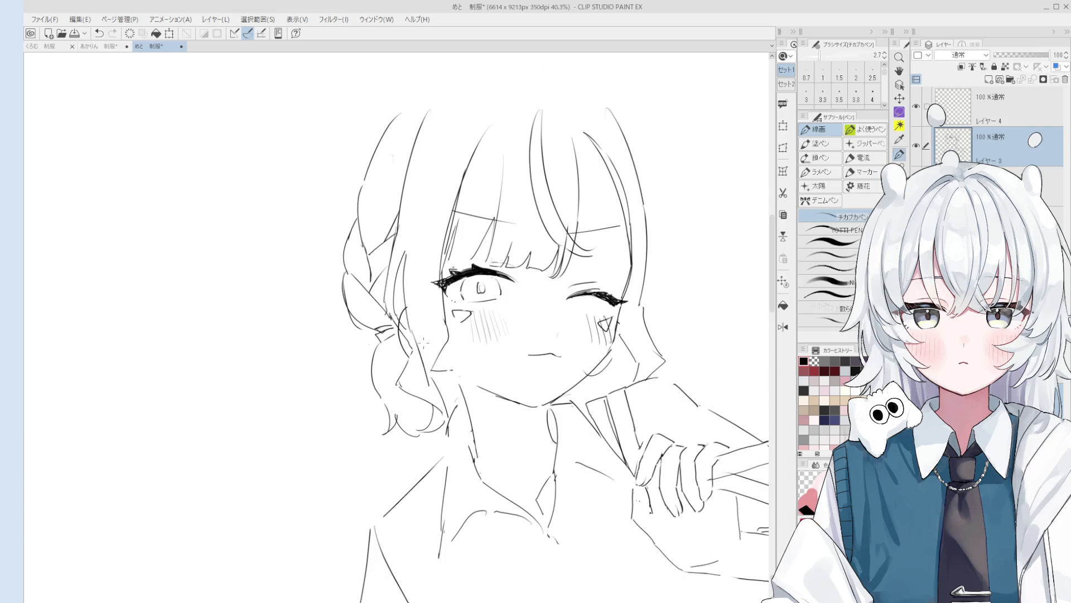
key(e)
drag(438, 374, 434, 352)
drag(407, 265, 419, 338)
Step: Draw new hair strands beside the cheek, erasing and redrawing them once
key(p)
mouse_move(410, 195)
mouse_down()
mouse_move(402, 225)
mouse_move(429, 340)
mouse_up()
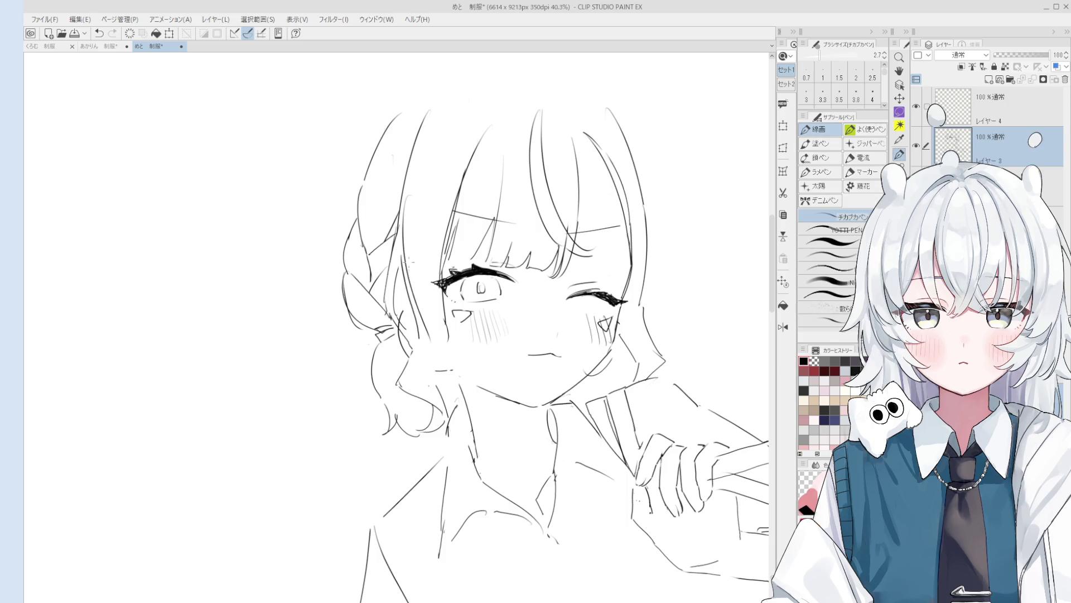
key(e)
drag(402, 248, 426, 338)
key(p)
mouse_move(399, 248)
mouse_down()
mouse_move(423, 335)
mouse_move(420, 377)
mouse_up()
Step: Touch up the small strokes near the cheek and rework the curls below the braid
key(e)
drag(427, 338, 404, 371)
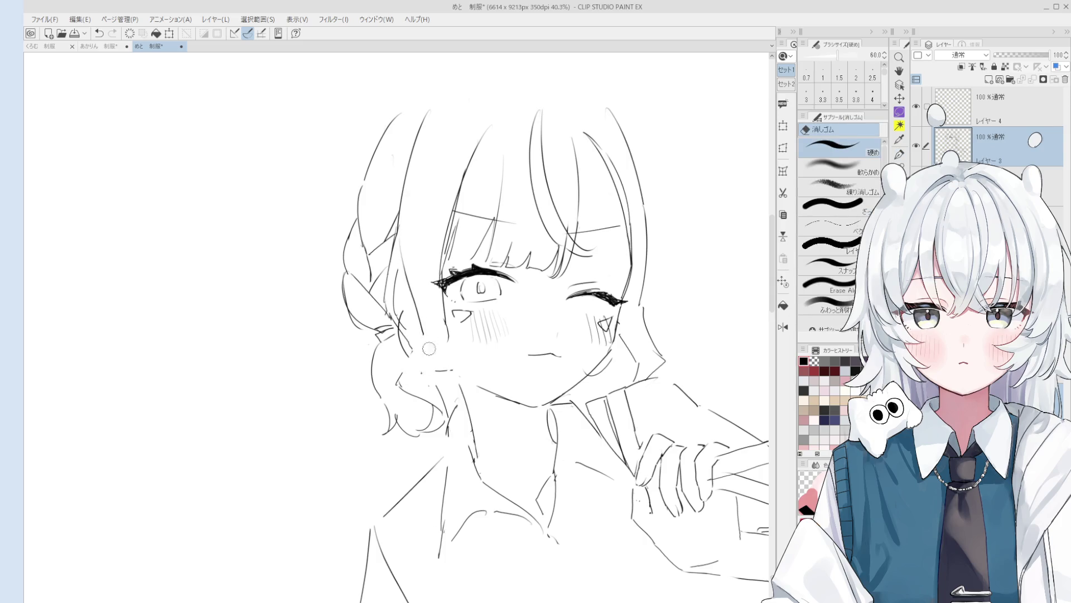
key(p)
key(e)
mouse_move(422, 330)
mouse_down()
mouse_move(402, 407)
mouse_move(421, 410)
mouse_move(409, 380)
mouse_move(435, 416)
mouse_up()
key(p)
key(e)
key(p)
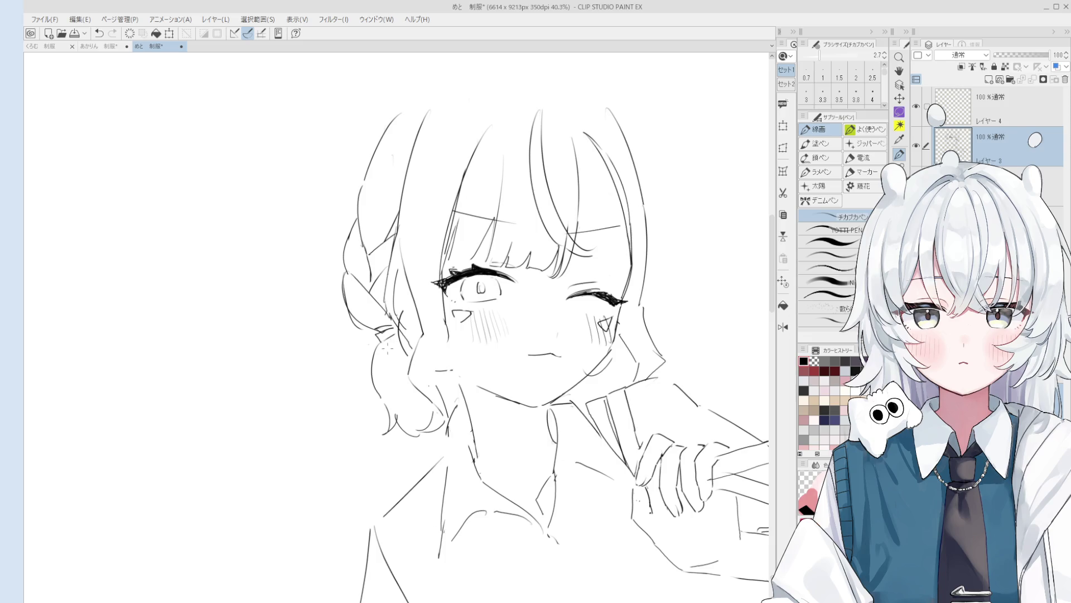
Step: Erase the hair lines at the lower left of the face and add short strokes by the ear
key(e)
mouse_move(385, 369)
mouse_down()
mouse_move(375, 437)
mouse_move(387, 411)
mouse_move(435, 425)
mouse_move(426, 435)
mouse_up()
key(p)
mouse_move(446, 409)
mouse_down()
mouse_move(423, 435)
mouse_move(430, 419)
mouse_move(430, 434)
mouse_up()
key(e)
key(p)
key(e)
mouse_move(433, 389)
mouse_down()
mouse_move(429, 379)
mouse_move(441, 391)
mouse_up()
Step: Redraw the small strokes near the cheek and the line along the left cheek
key(p)
key(ctrl+z)
mouse_move(442, 355)
mouse_down()
mouse_move(438, 382)
mouse_move(443, 316)
mouse_up()
key(e)
key(p)
key(e)
key(p)
drag(442, 371, 451, 339)
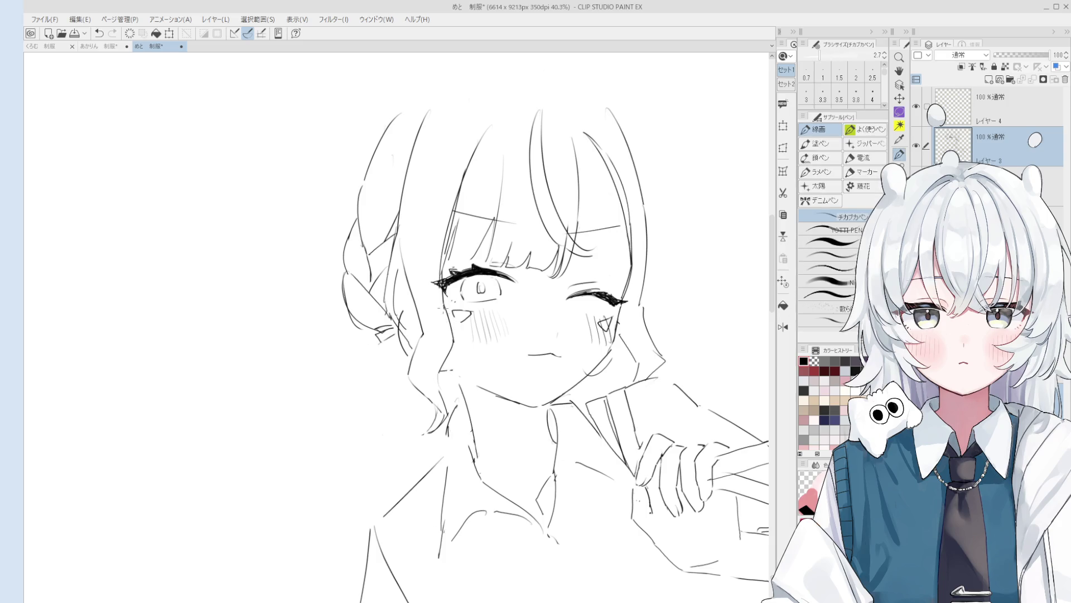
scroll(613, 352, down, 3)
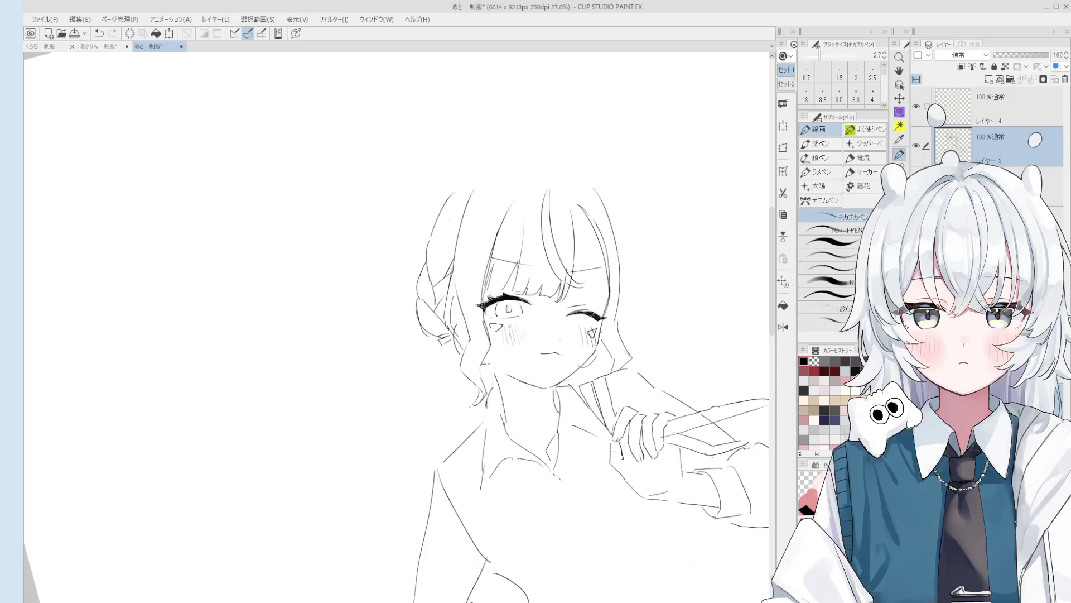
Step: Erase the old ear curve and stray strokes by the braid with an eraser enlarged to 60
scroll(434, 317, up, 5)
key(e)
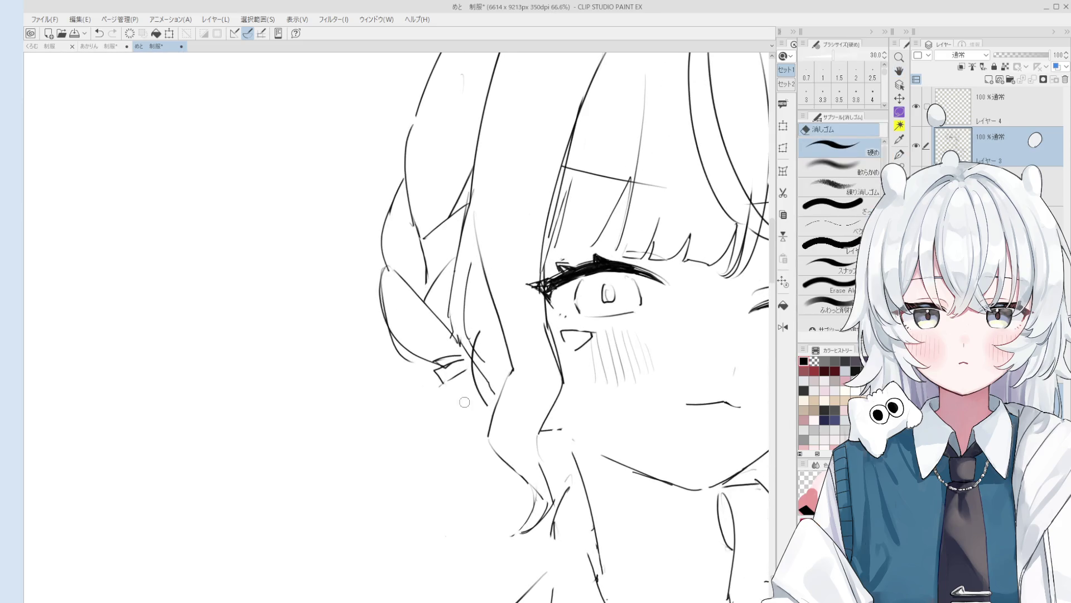
mouse_move(493, 335)
mouse_down()
mouse_move(475, 357)
mouse_move(486, 407)
mouse_move(494, 393)
mouse_up()
key(p)
key(e)
key(bracketright)
drag(475, 240, 485, 385)
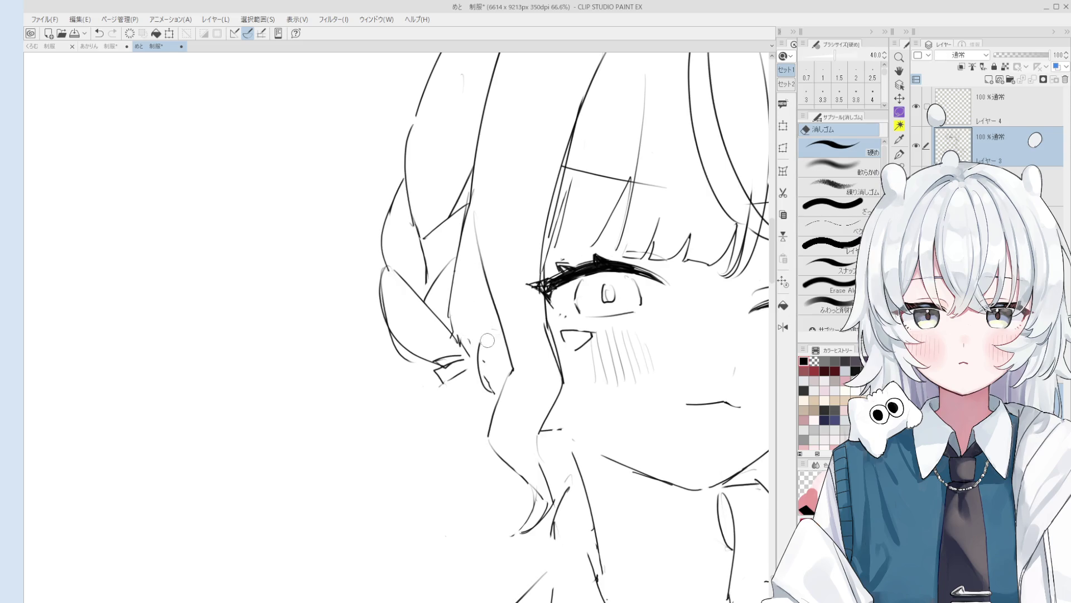
mouse_move(474, 329)
mouse_down()
mouse_move(455, 351)
mouse_move(486, 426)
mouse_move(457, 429)
mouse_up()
Step: Draw the new ear outline beside the cheek and redo the inner ear stroke
key(p)
scroll(516, 412, up, 1)
key(e)
key(p)
drag(491, 388, 466, 430)
scroll(502, 418, down, 2)
key(e)
key(p)
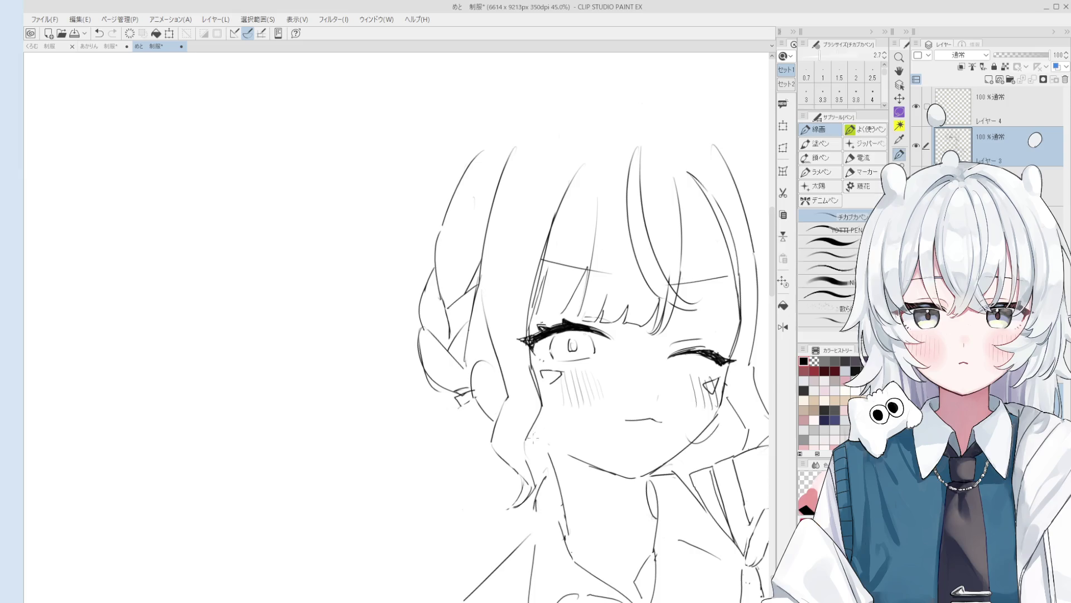
scroll(502, 419, down, 1)
scroll(493, 400, up, 2)
key(ctrl+z)
mouse_move(483, 386)
mouse_down()
mouse_move(486, 415)
mouse_move(505, 394)
mouse_up()
Step: Add a stroke along the edge of the braid above the ear
key(e)
key(p)
key(e)
key(p)
scroll(516, 407, up, 2)
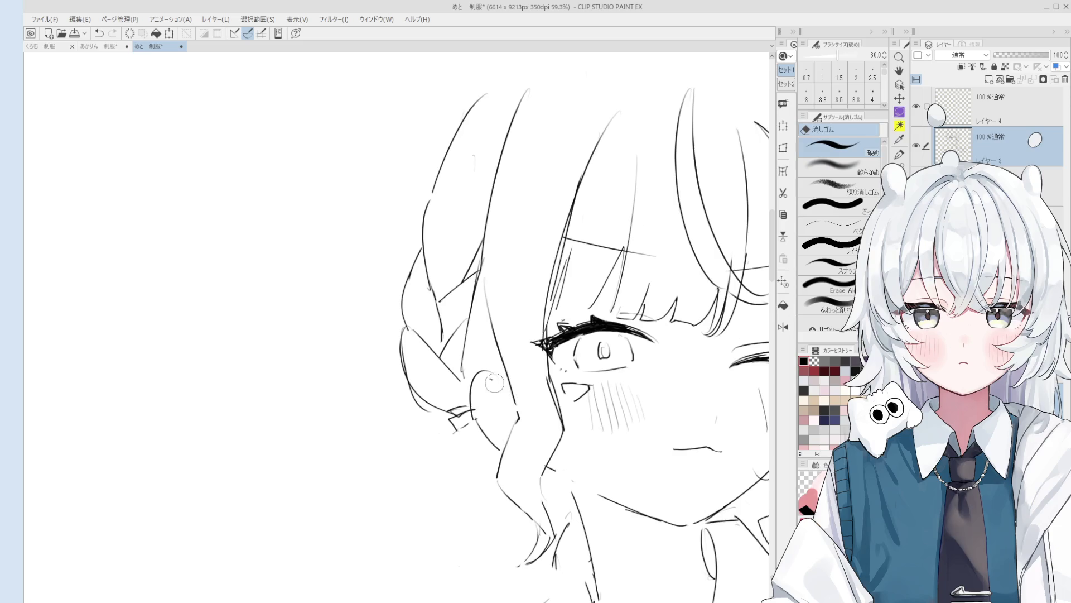
scroll(517, 407, up, 2)
scroll(518, 400, down, 1)
scroll(518, 399, down, 1)
scroll(516, 407, down, 1)
scroll(513, 414, down, 1)
key(e)
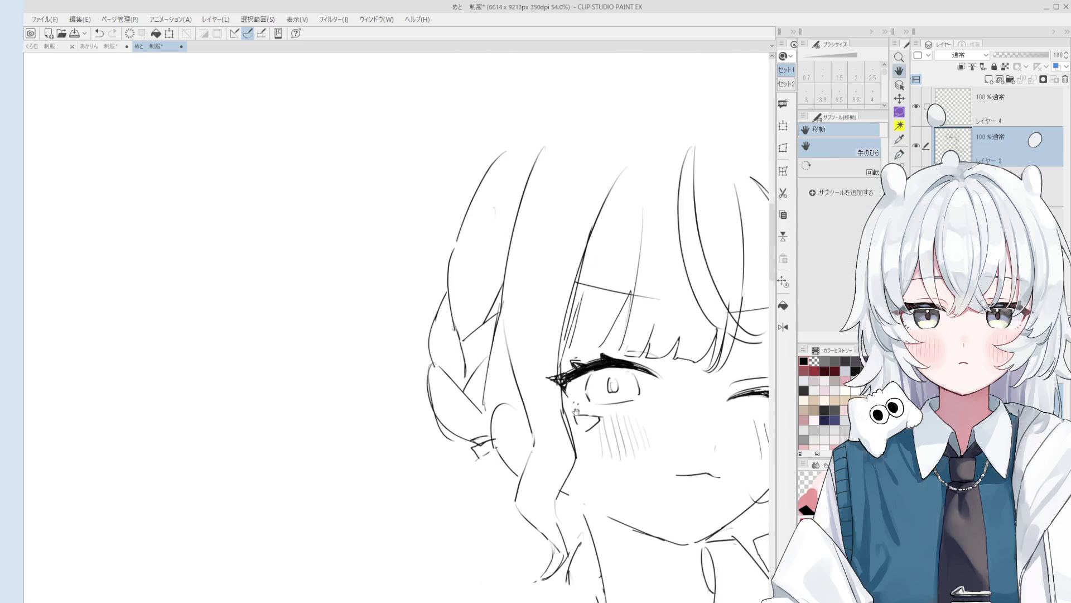
scroll(517, 316, down, 1)
scroll(517, 315, up, 1)
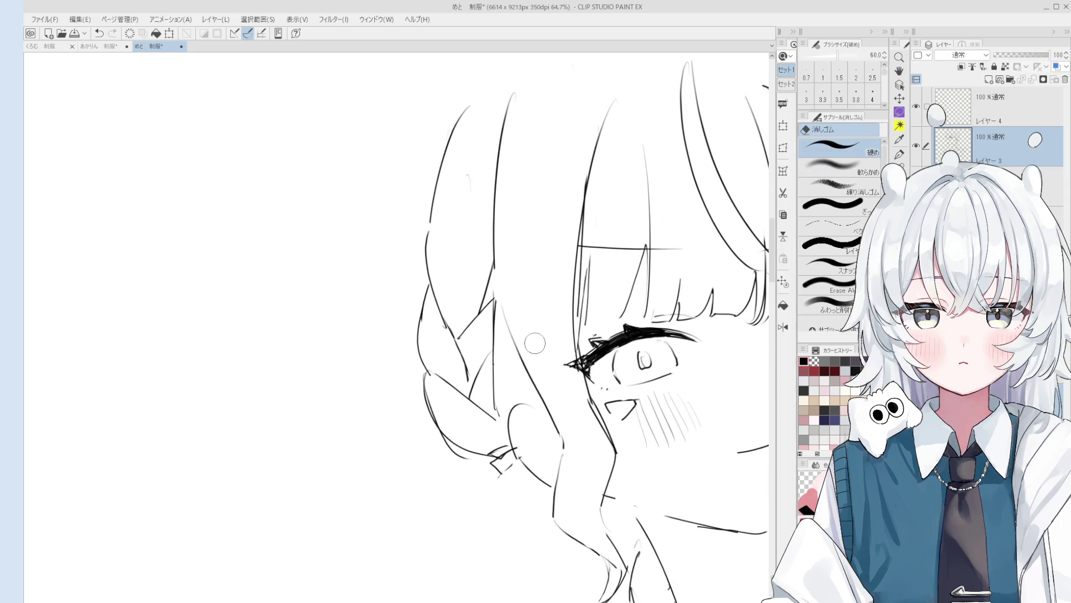
key(p)
scroll(547, 421, down, 1)
drag(506, 302, 512, 343)
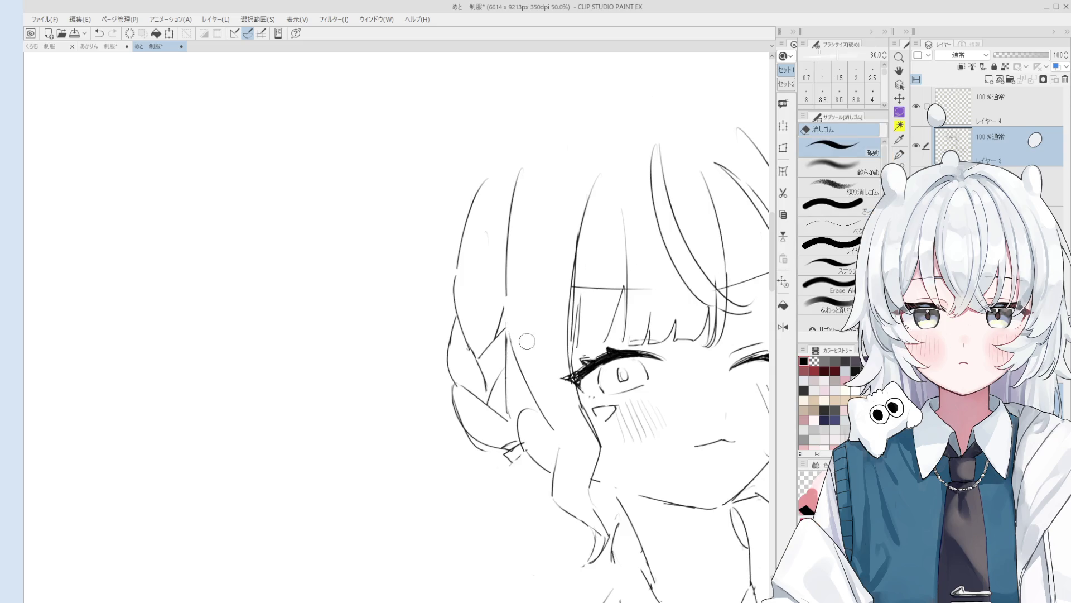
Step: Draw a curve inside the ear
scroll(522, 340, up, 2)
key(e)
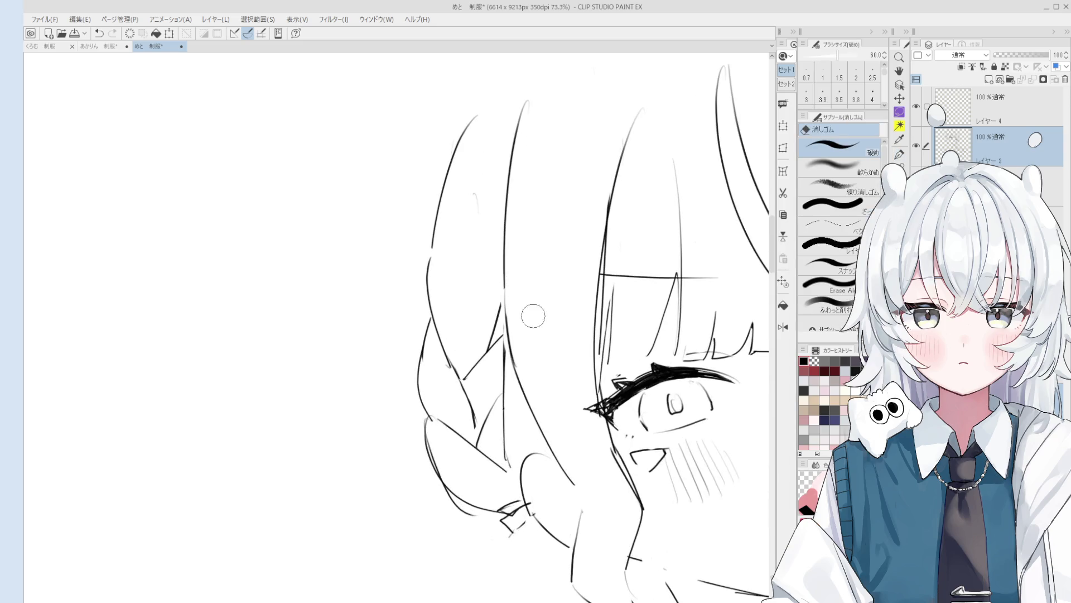
key(h)
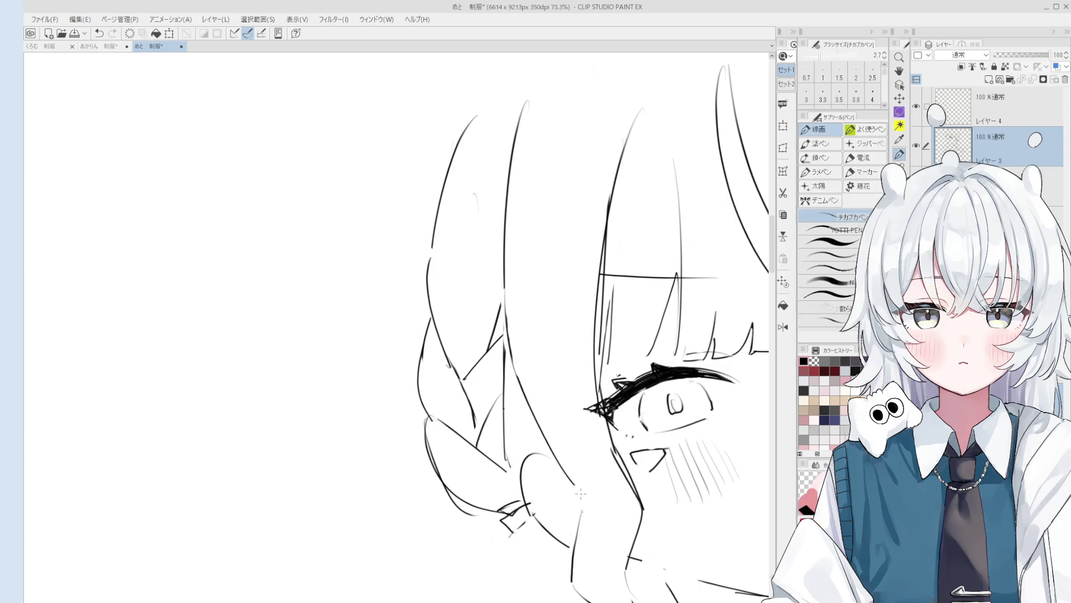
scroll(558, 486, down, 2)
scroll(529, 436, up, 1)
key(p)
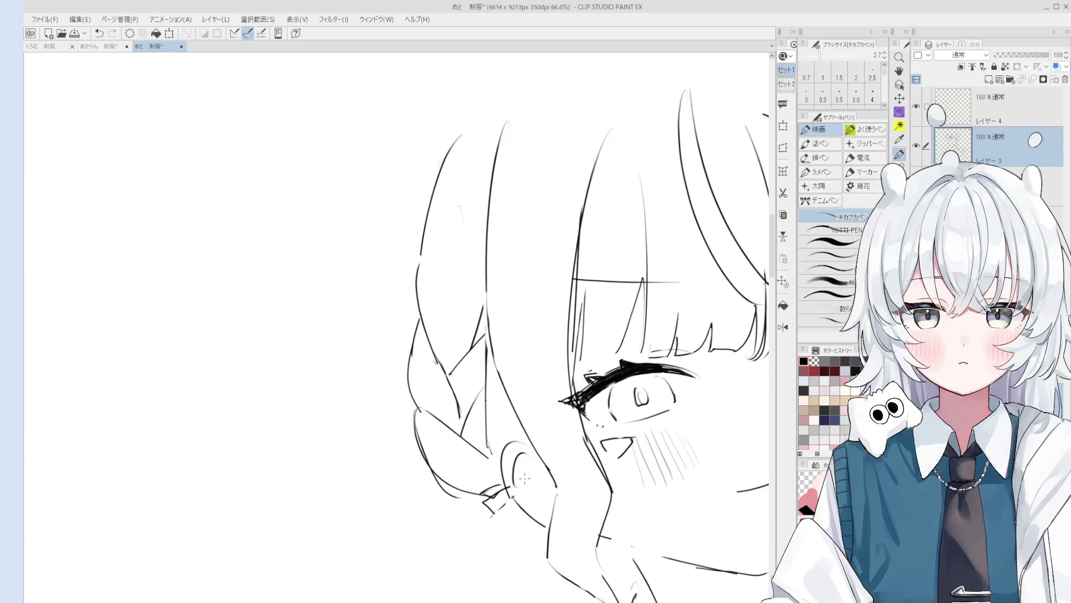
drag(521, 450, 513, 497)
scroll(514, 493, down, 1)
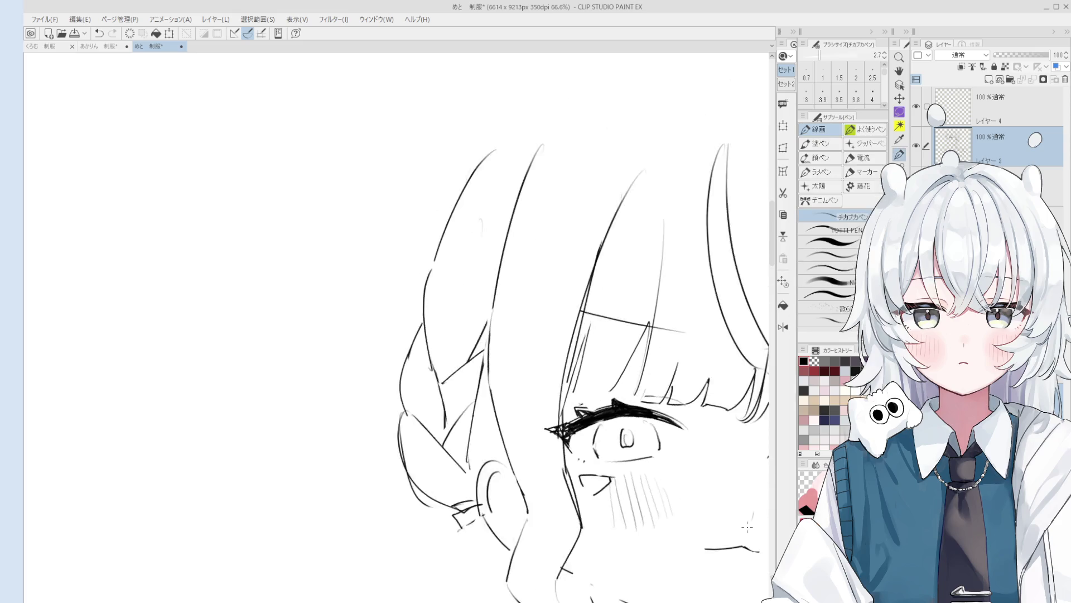
key(e)
scroll(536, 491, down, 1)
scroll(543, 492, up, 2)
key(p)
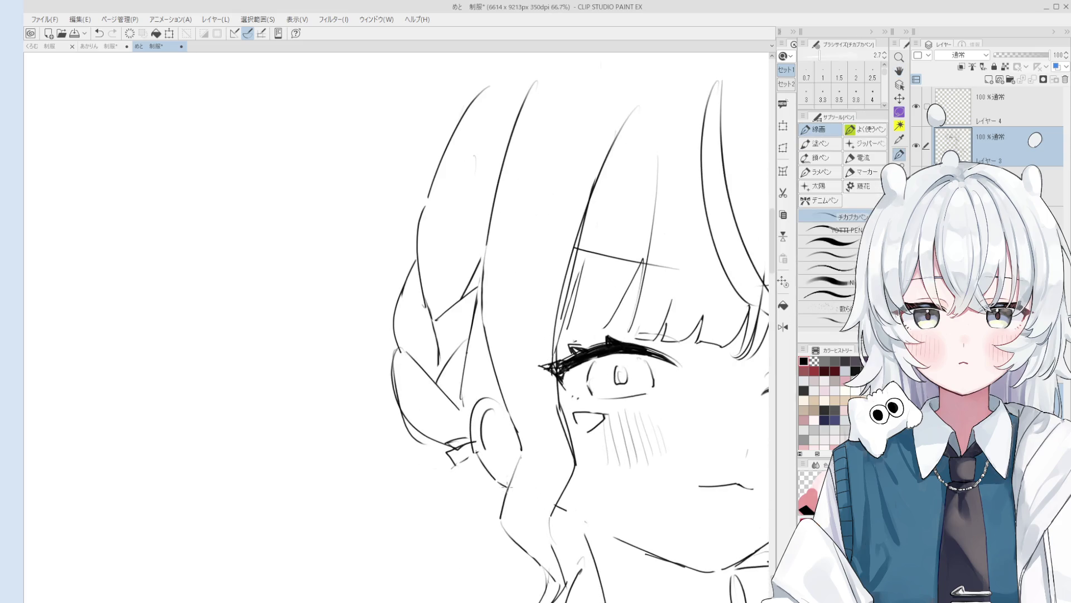
drag(544, 483, 539, 491)
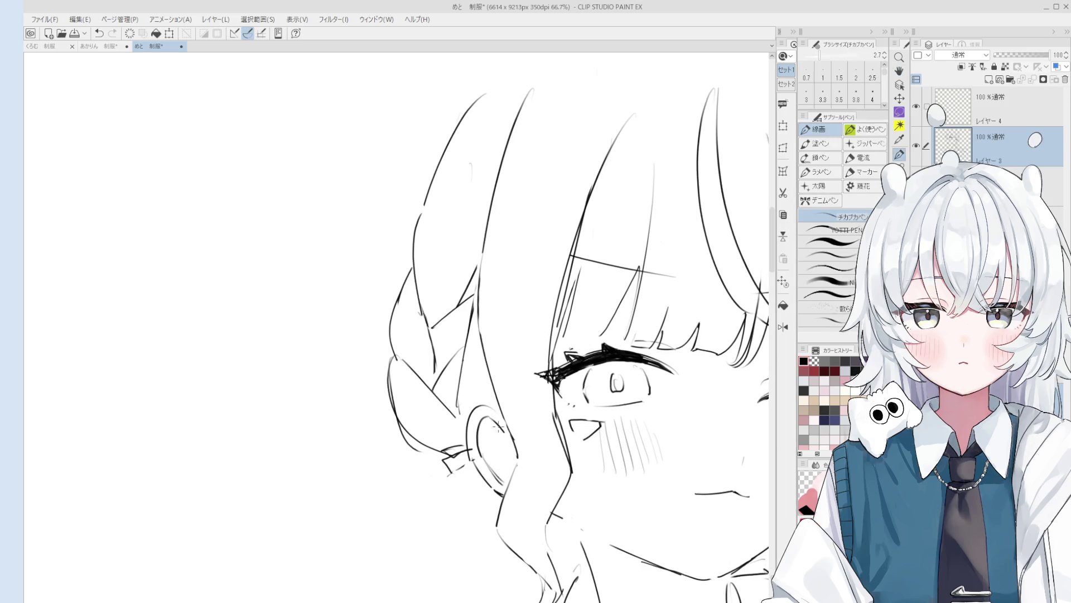
Step: Erase part of the inner ear line and trim a short bit near the ear
key(e)
drag(488, 413, 500, 480)
key(p)
key(e)
key(p)
key(e)
drag(473, 444, 491, 468)
key(p)
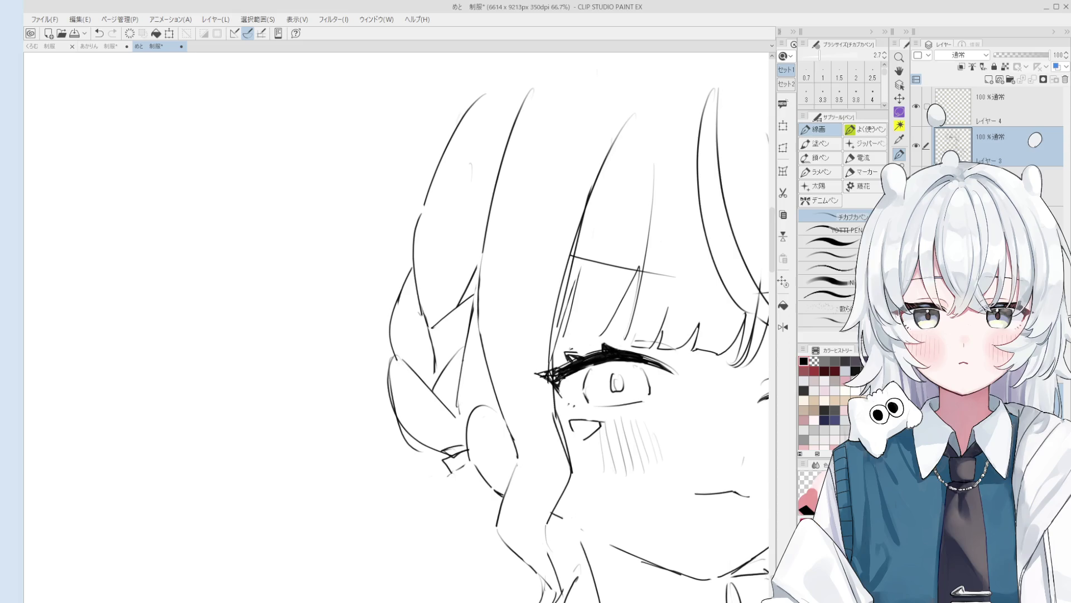
Step: Erase the stray hair line beside the ear, alternating between eraser and inking pen
scroll(502, 335, down, 2)
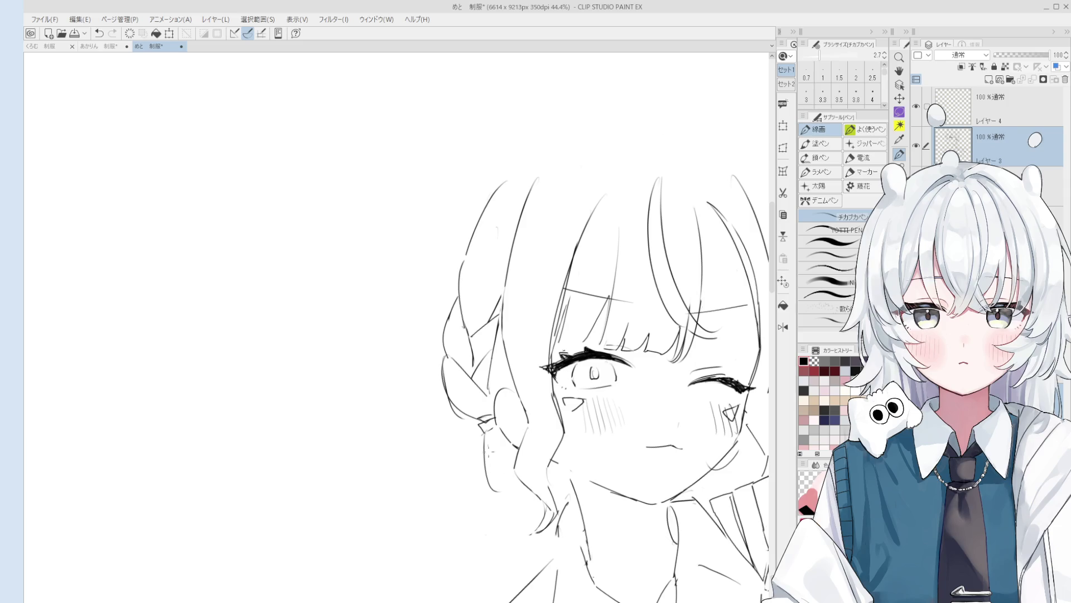
key(e)
mouse_move(491, 480)
mouse_down()
mouse_move(479, 441)
mouse_move(490, 496)
mouse_move(481, 524)
mouse_up()
key(p)
key(e)
key(p)
scroll(512, 431, up, 1)
scroll(513, 441, up, 1)
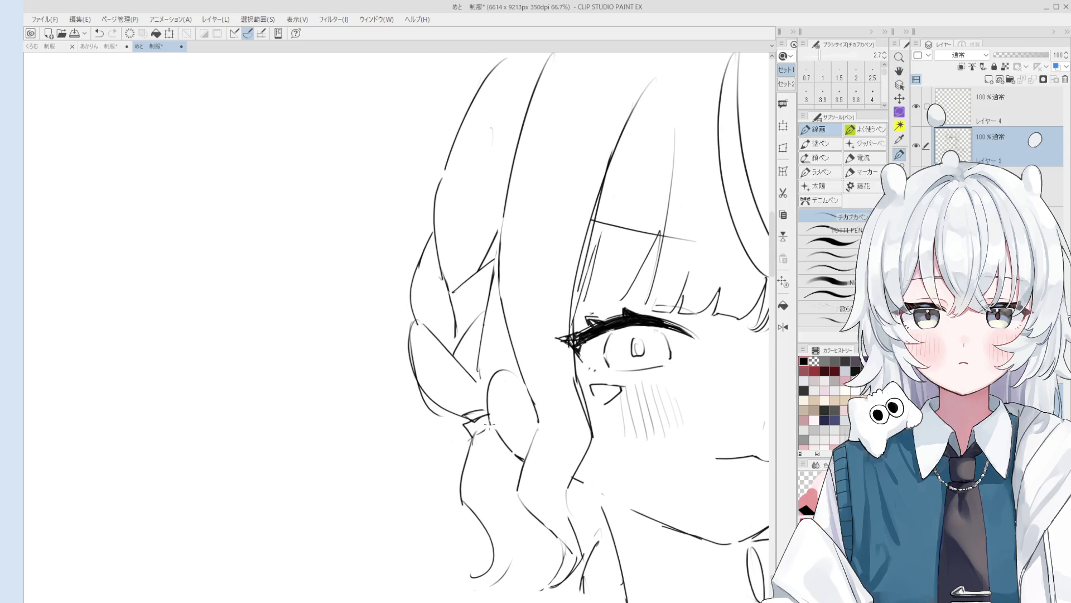
key(e)
scroll(471, 422, up, 2)
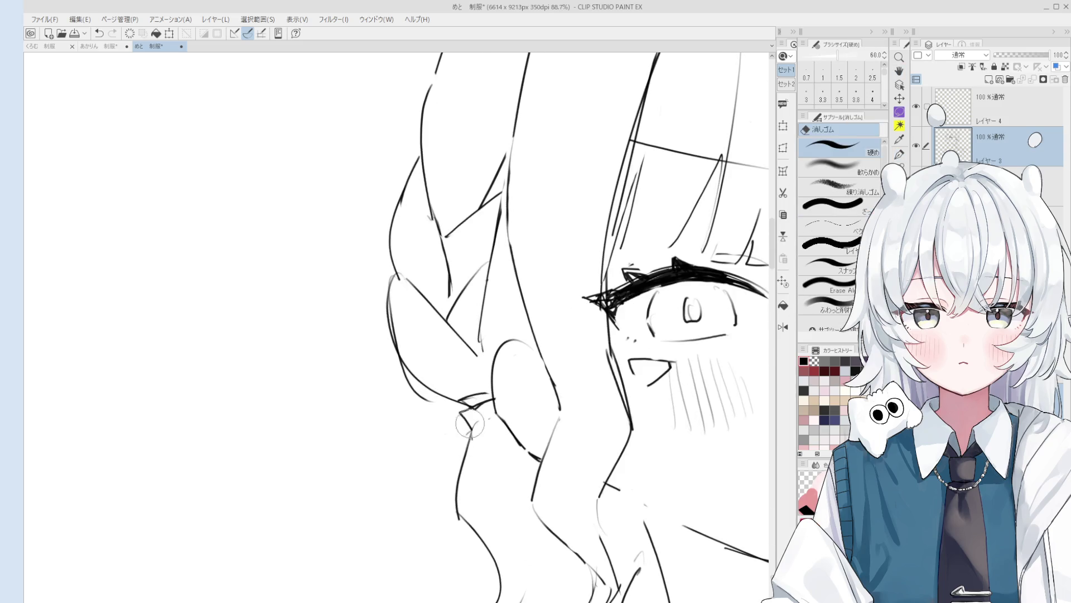
key(p)
Step: Add three short pen strokes at the wavy hair tips below the ear
scroll(501, 419, down, 1)
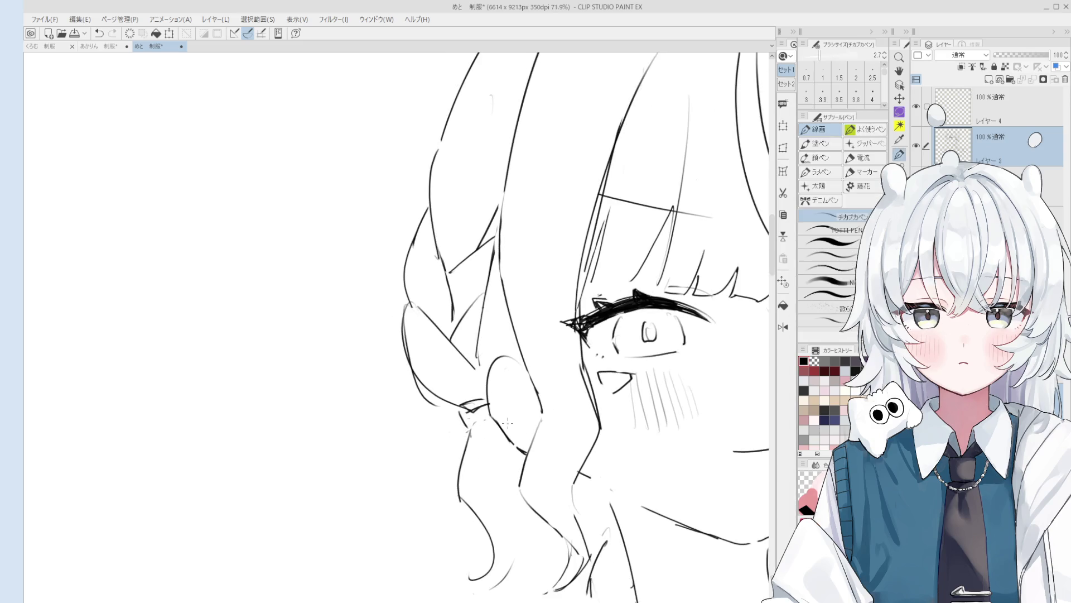
scroll(501, 420, up, 1)
scroll(498, 424, up, 1)
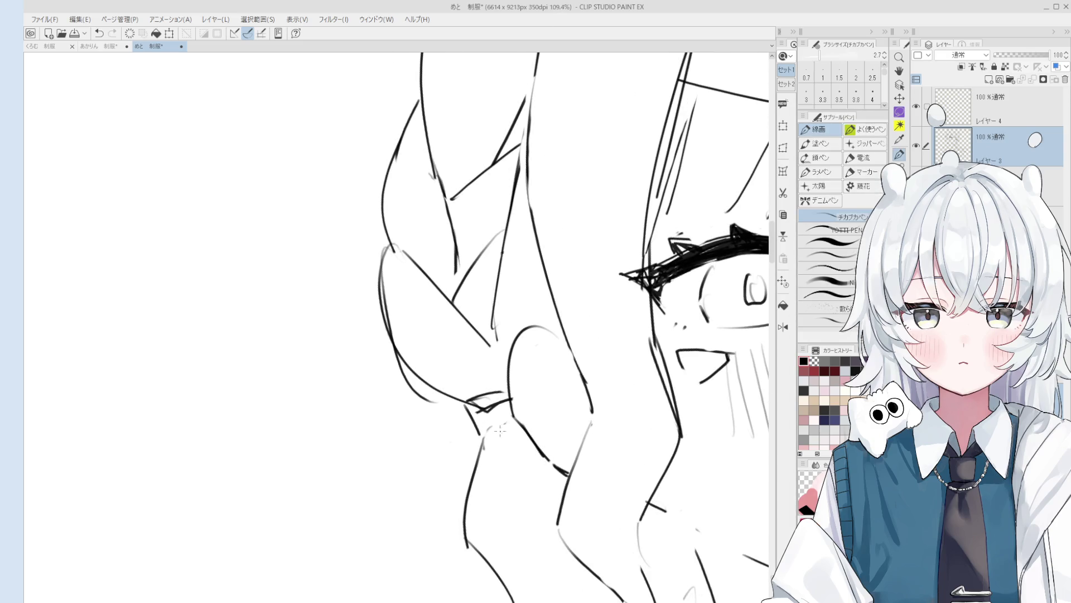
scroll(486, 434, down, 2)
key(e)
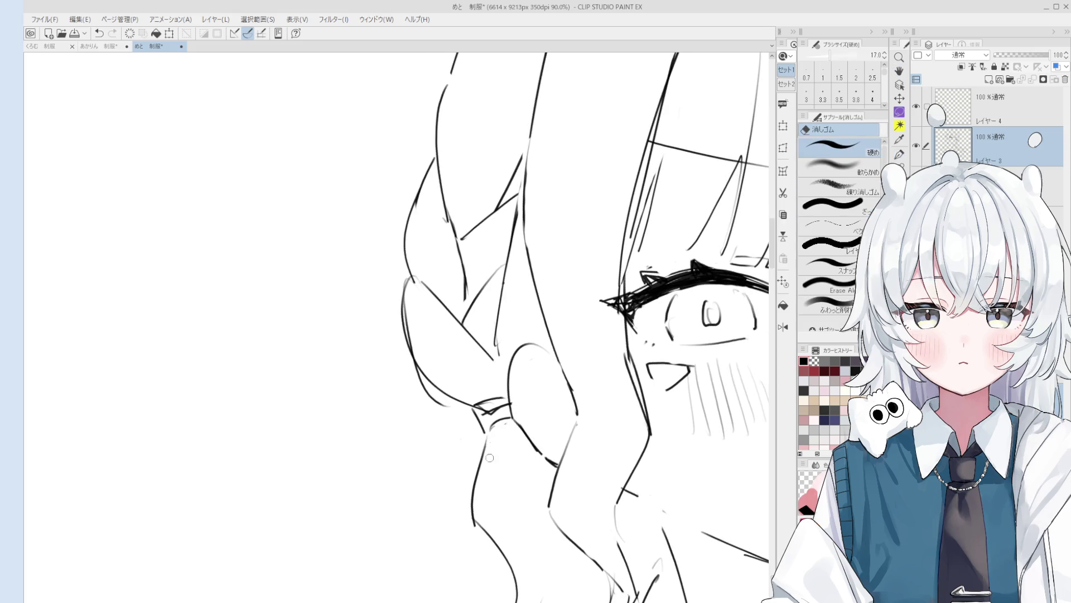
scroll(502, 435, down, 1)
key(p)
key(e)
key(p)
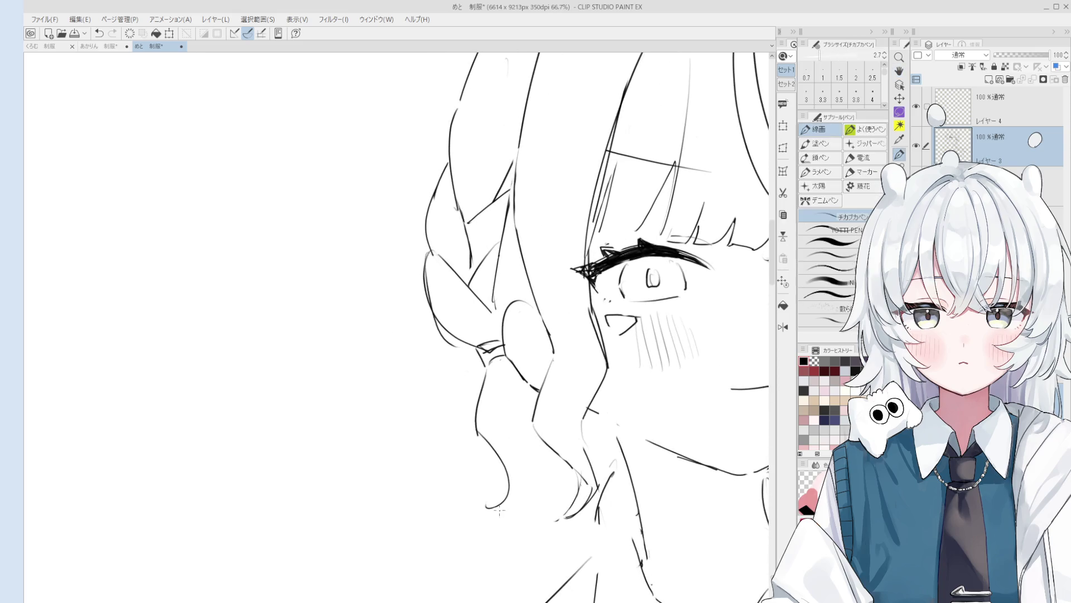
mouse_move(533, 486)
mouse_down()
mouse_move(528, 510)
mouse_move(538, 506)
mouse_up()
drag(598, 488, 588, 504)
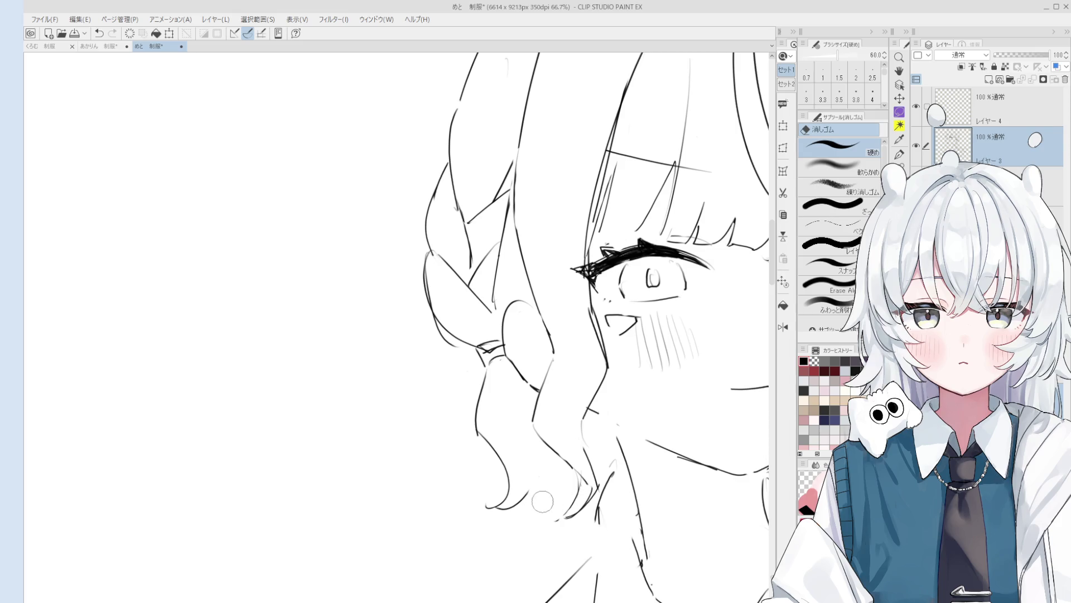
drag(527, 494, 516, 513)
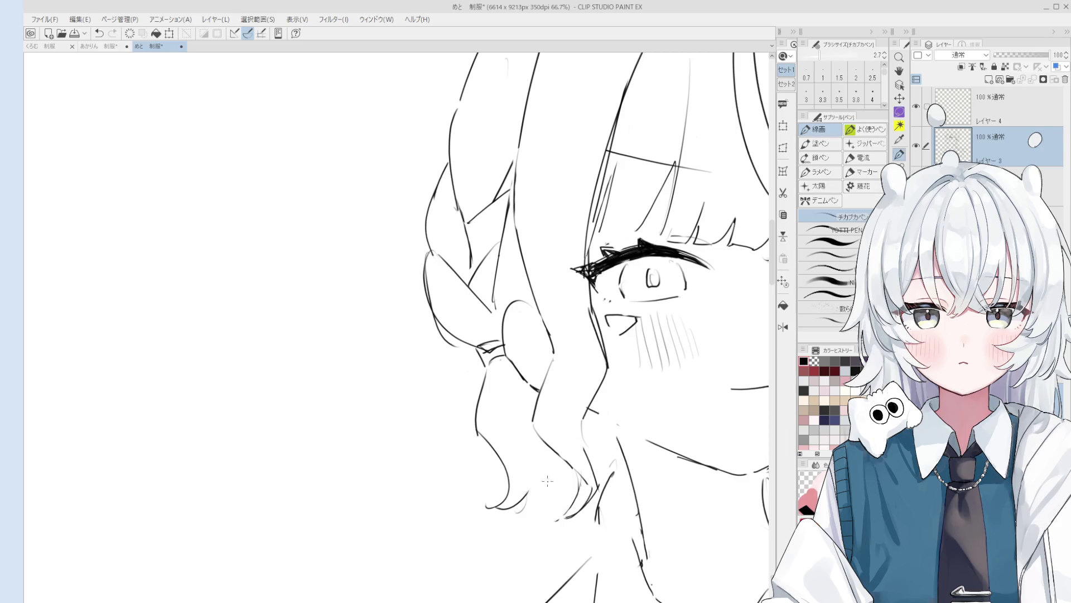
Step: Try short strokes near the ear, undoing the first attempt and drawing another
scroll(536, 516, down, 1)
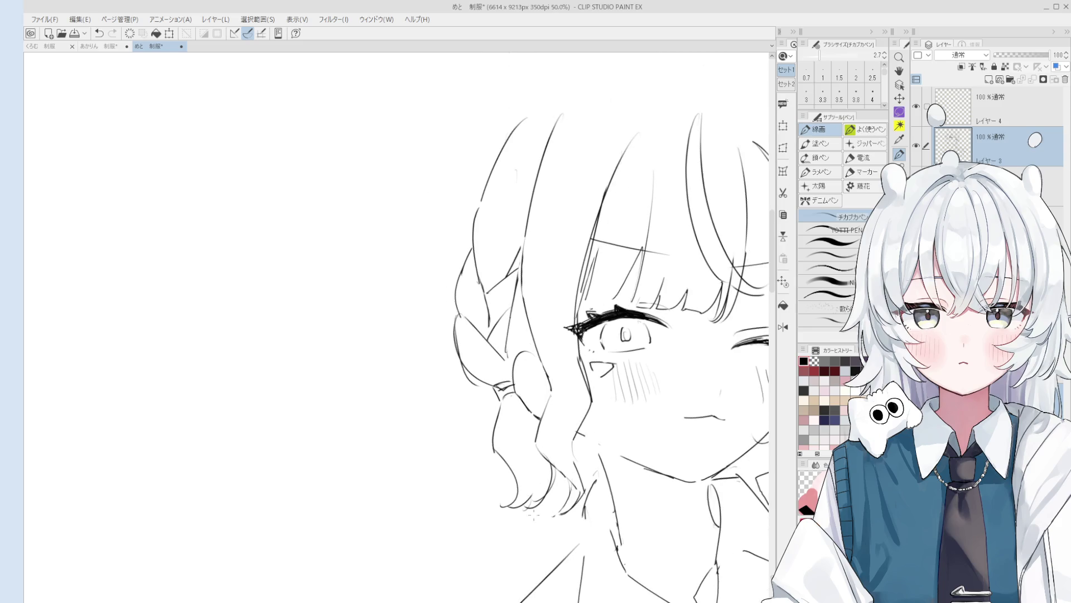
scroll(518, 428, up, 1)
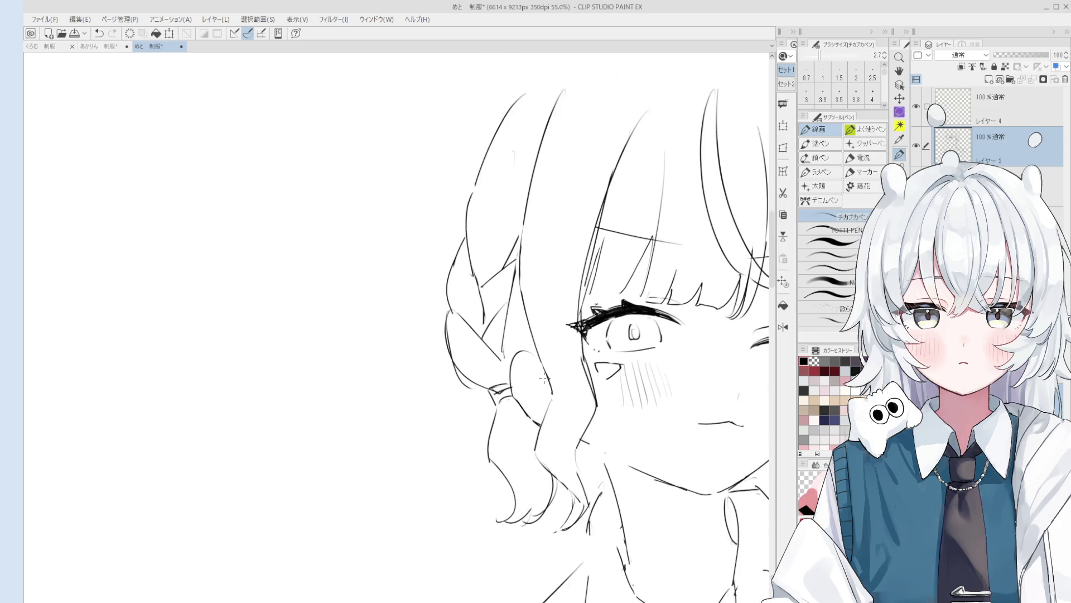
scroll(516, 415, up, 2)
scroll(525, 408, down, 1)
key(e)
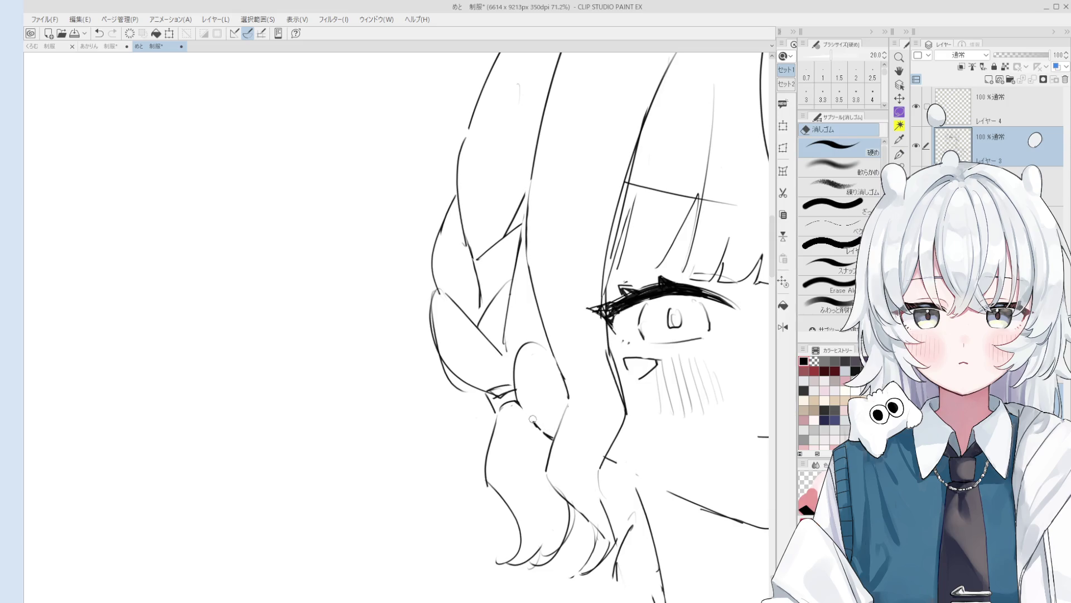
scroll(533, 421, up, 2)
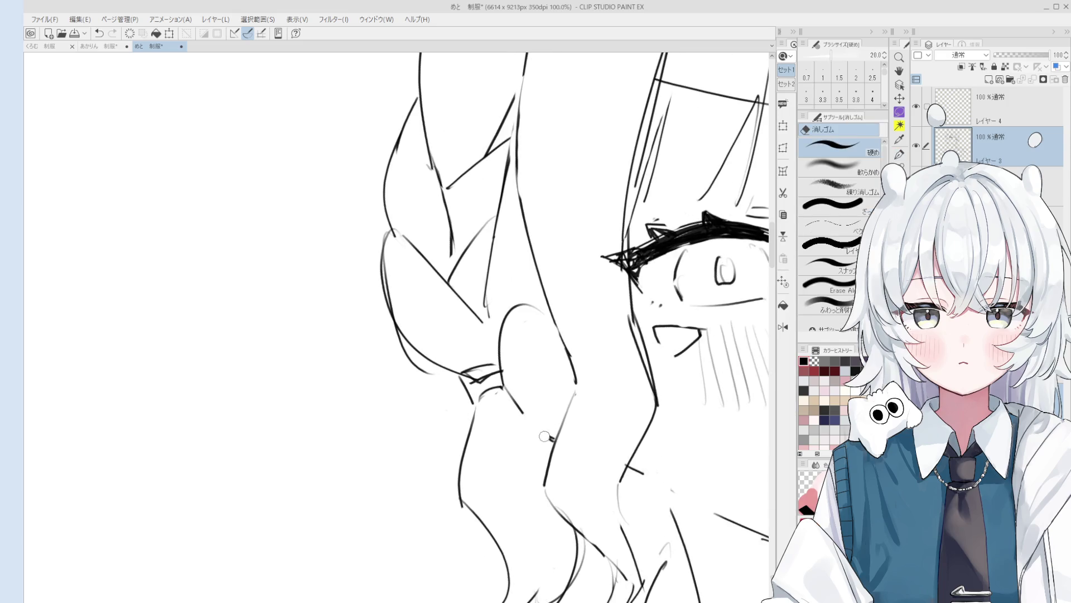
key(p)
scroll(536, 427, down, 2)
scroll(514, 384, down, 1)
drag(508, 381, 488, 408)
key(ctrl+z)
key(ctrl+z)
scroll(500, 390, down, 1)
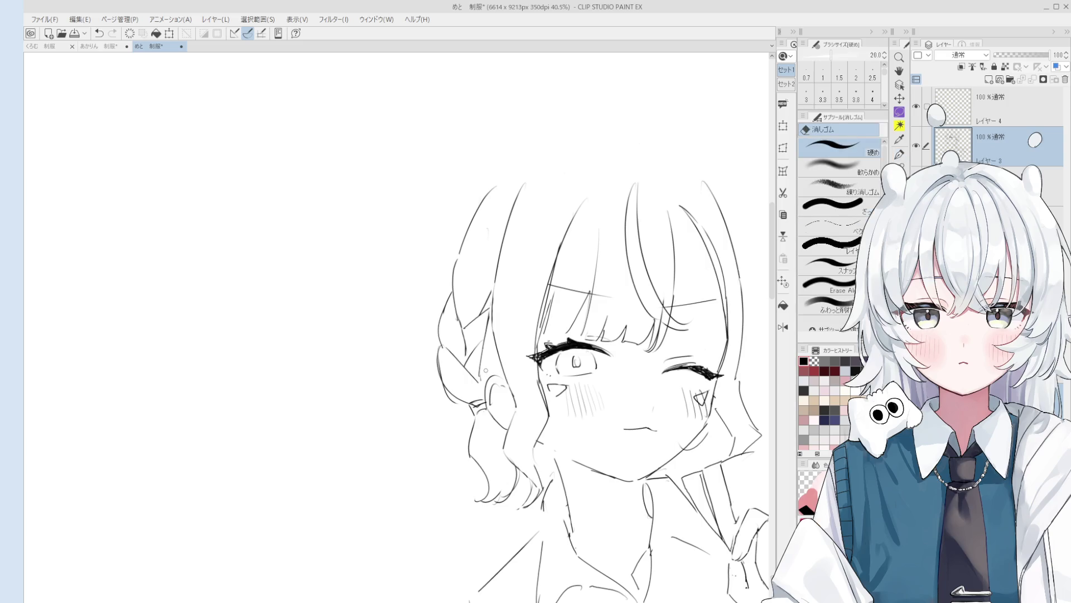
drag(496, 341, 491, 375)
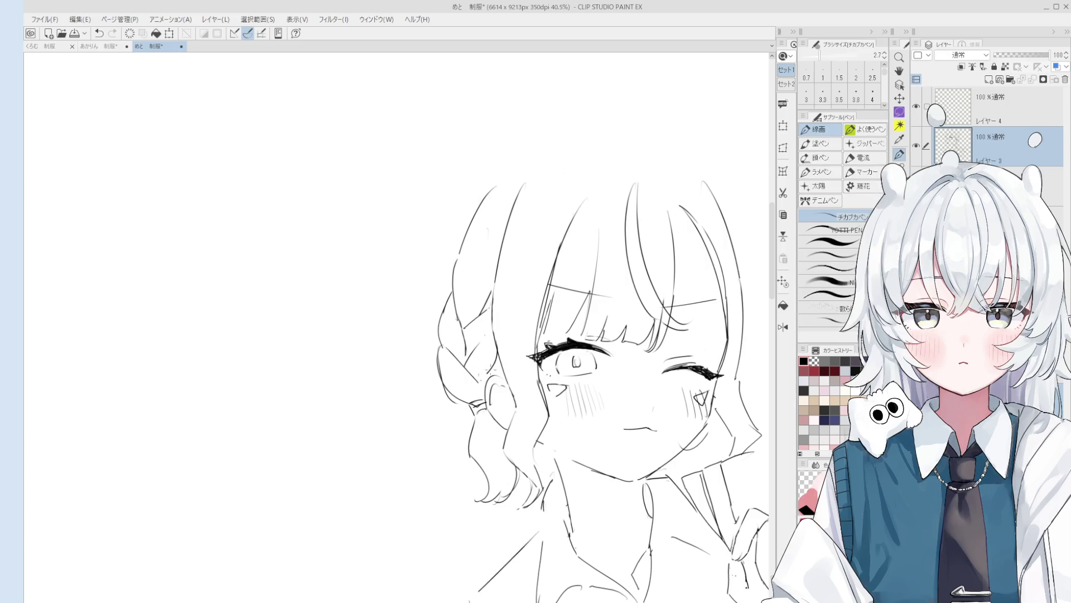
Step: Undo the trial ear stroke and erase rough hair strokes along the braid
key(ctrl+z)
key(e)
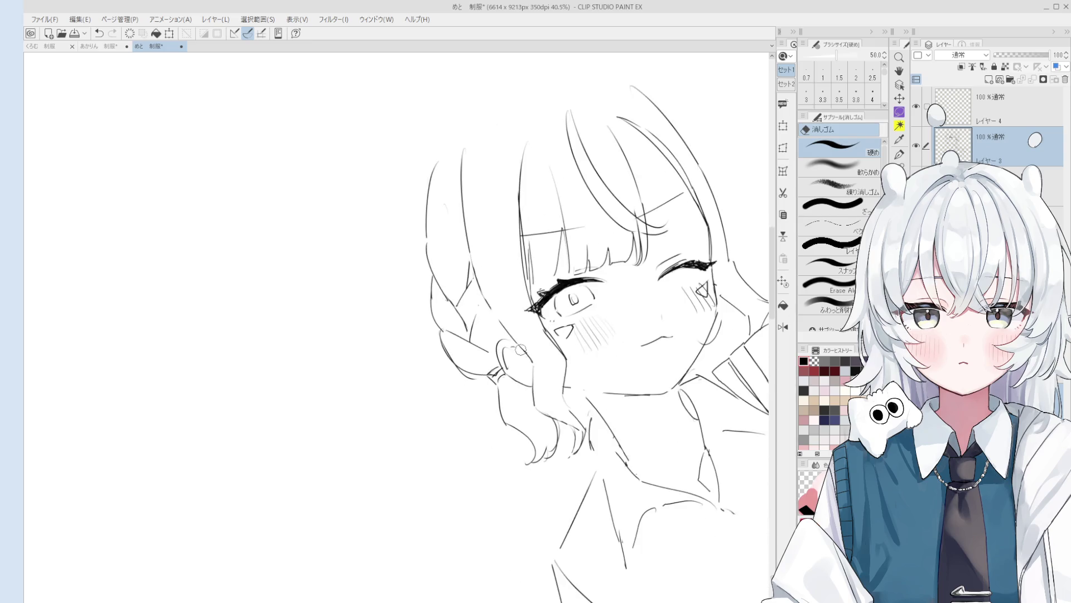
key(p)
scroll(509, 355, up, 1)
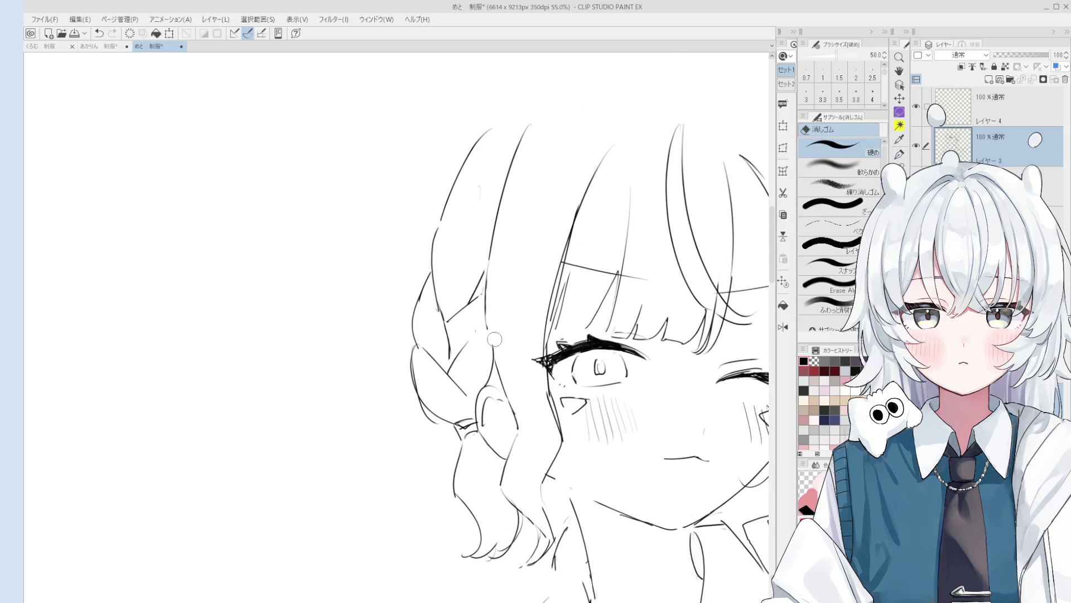
scroll(506, 324, up, 1)
key(e)
drag(494, 315, 514, 374)
key(p)
key(e)
drag(469, 313, 456, 313)
key(p)
Step: Redraw the hair strands on the left side of the head, including the upper strands
drag(480, 276, 444, 320)
key(ctrl+z)
scroll(463, 268, down, 1)
mouse_move(451, 278)
mouse_down()
mouse_move(470, 225)
mouse_move(438, 279)
mouse_up()
key(e)
key(p)
mouse_move(481, 195)
mouse_down()
mouse_move(468, 219)
mouse_move(469, 191)
mouse_move(453, 222)
mouse_up()
key(e)
key(p)
drag(454, 165, 450, 225)
drag(461, 184, 448, 223)
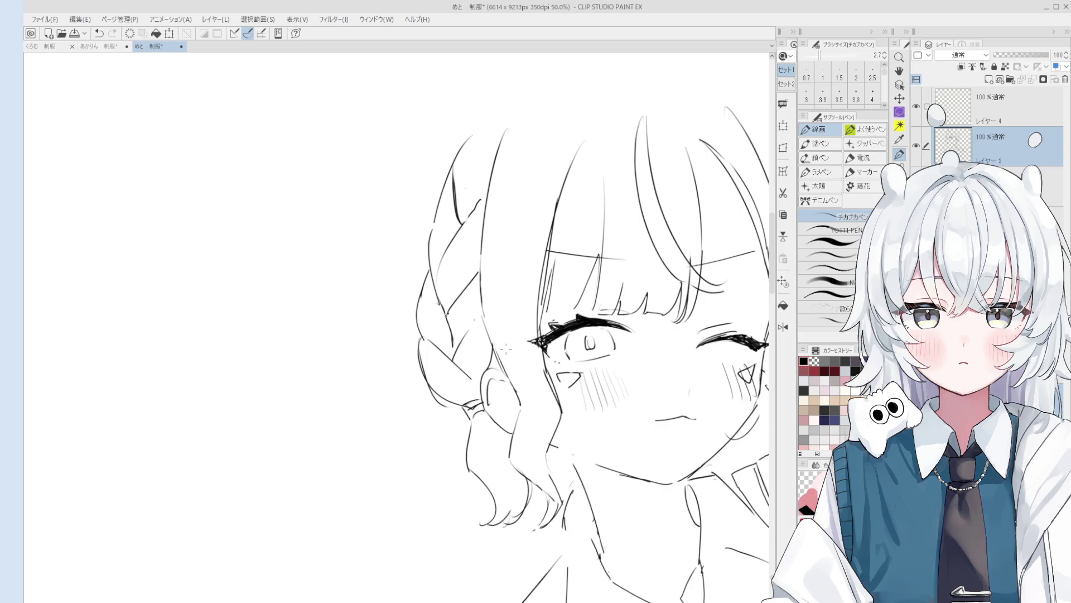
scroll(506, 349, down, 2)
Step: Zoom out to 27% and rotate the view slightly to show the whole figure
scroll(506, 349, down, 2)
scroll(506, 350, down, 1)
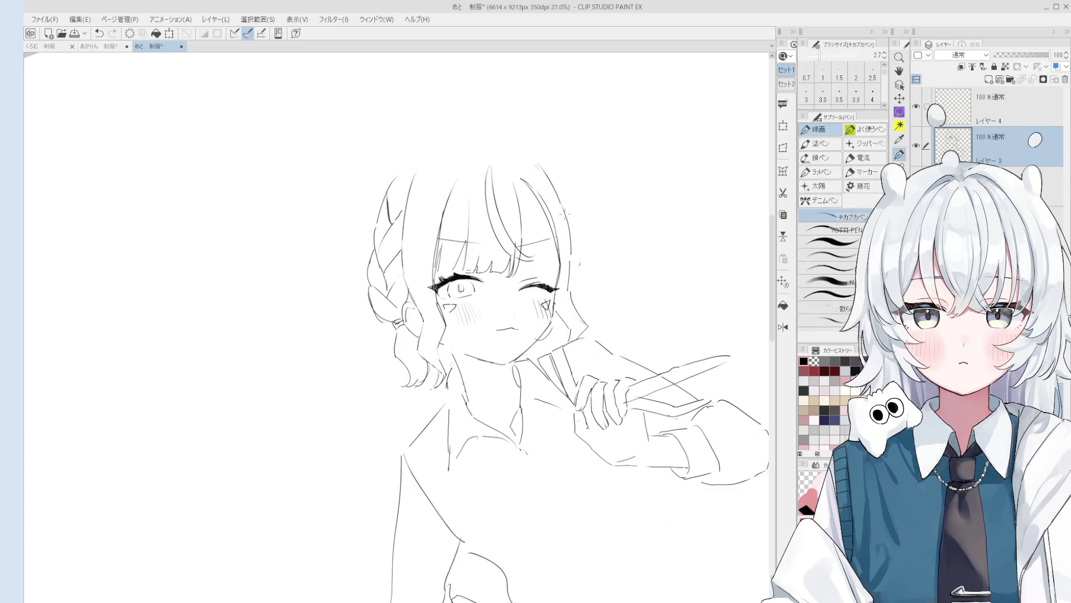
drag(558, 190, 577, 248)
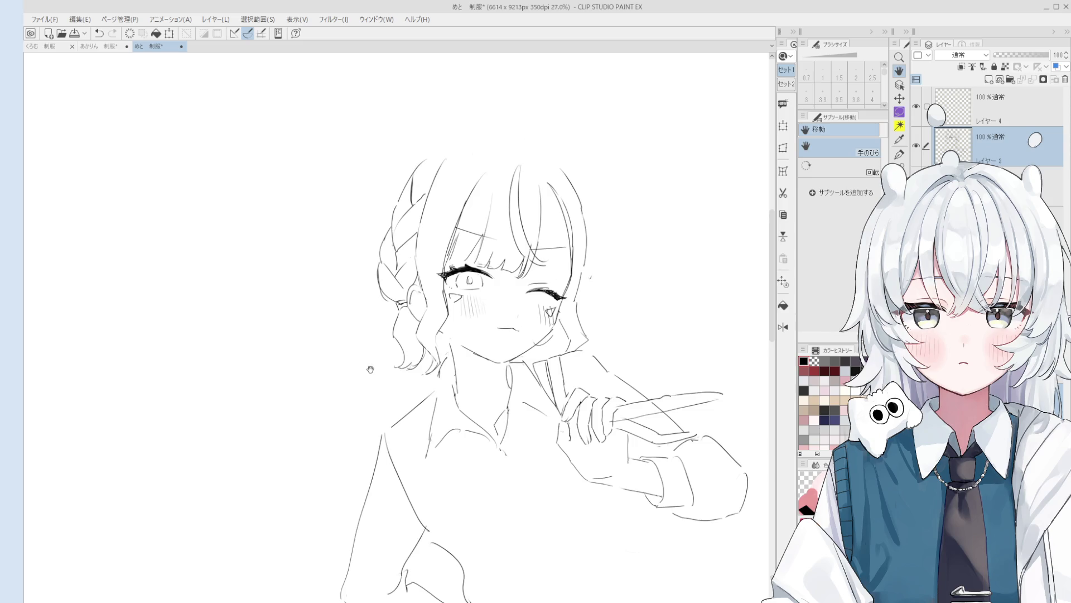
Step: Mirror the view and draw the torso side and hip strokes, undoing rejected attempts
scroll(609, 458, down, 2)
key(h)
drag(463, 468, 527, 343)
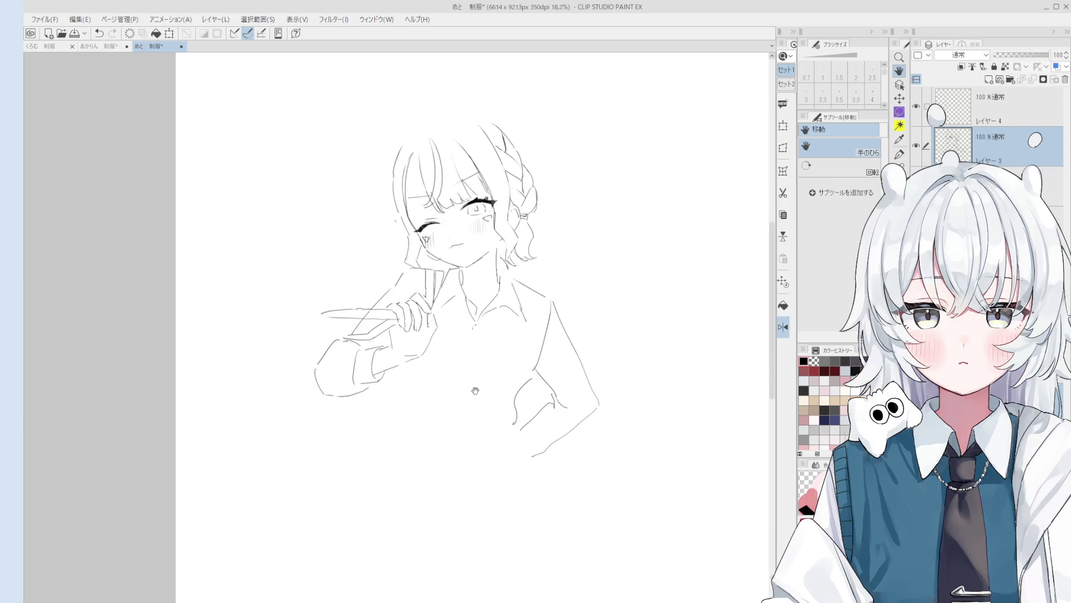
key(p)
drag(364, 383, 358, 449)
key(ctrl+z)
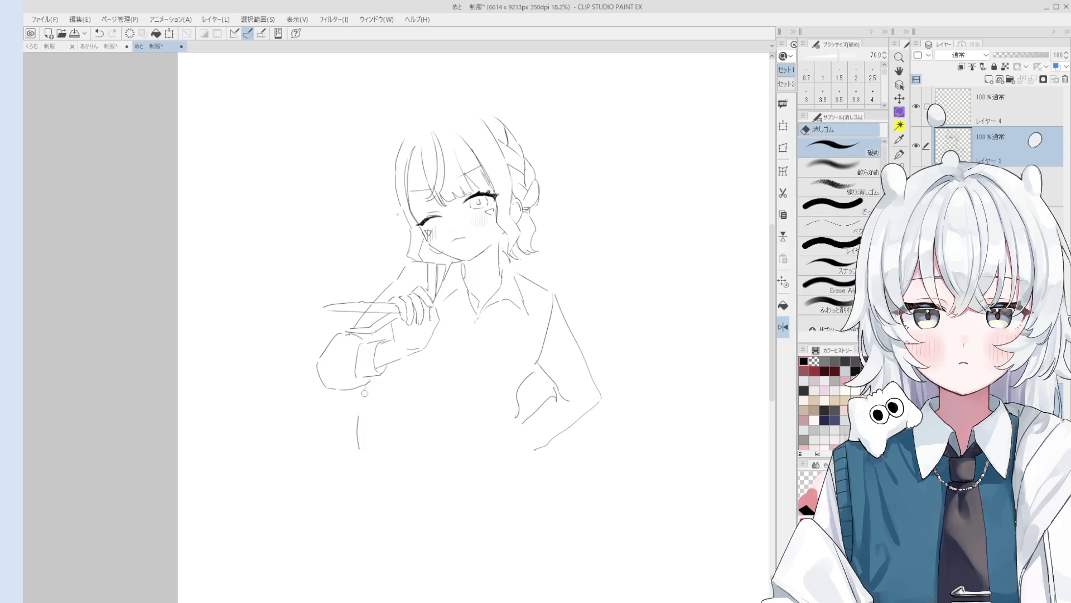
drag(385, 370, 380, 428)
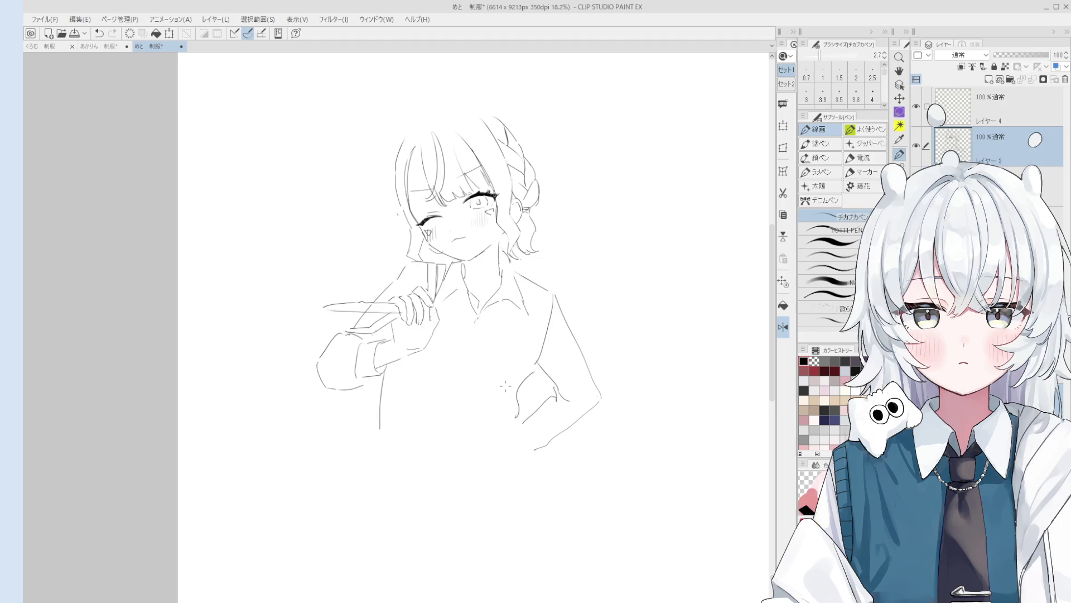
key(ctrl+z)
drag(521, 390, 496, 432)
key(ctrl+z)
mouse_move(537, 367)
mouse_down()
mouse_move(524, 386)
mouse_move(534, 471)
mouse_up()
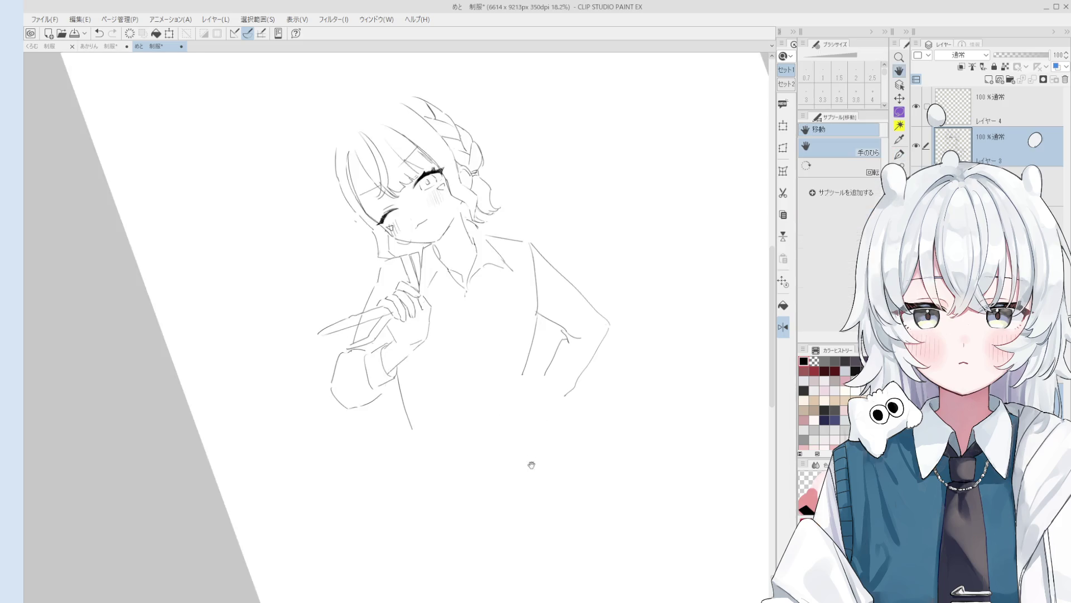
key(ctrl+at)
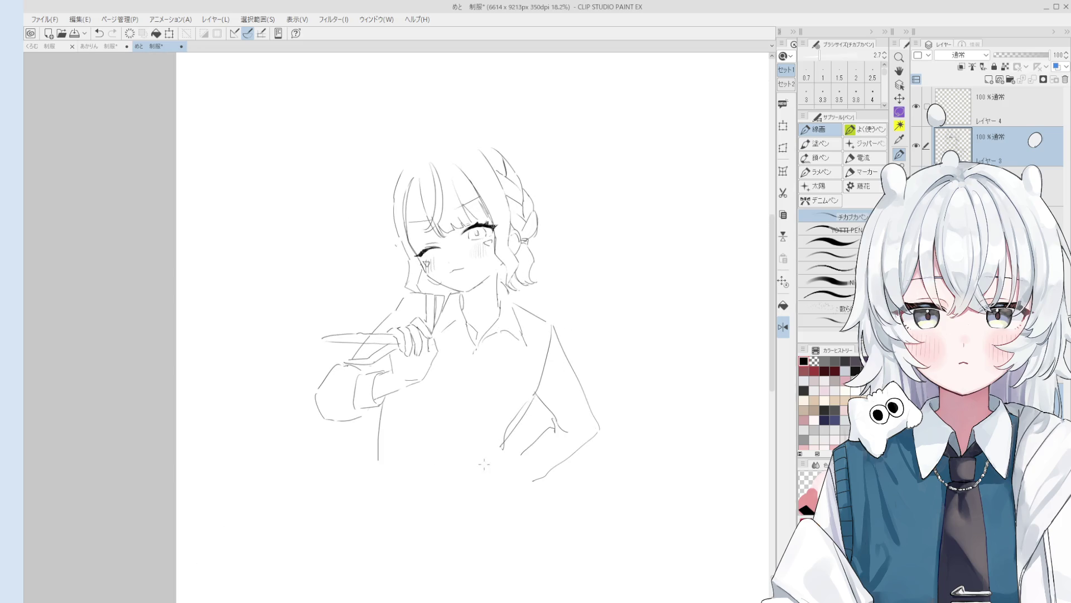
drag(500, 429, 481, 447)
Step: Erase the line beside the sleeve and redraw a thin vertical line below it
key(e)
drag(387, 474, 389, 415)
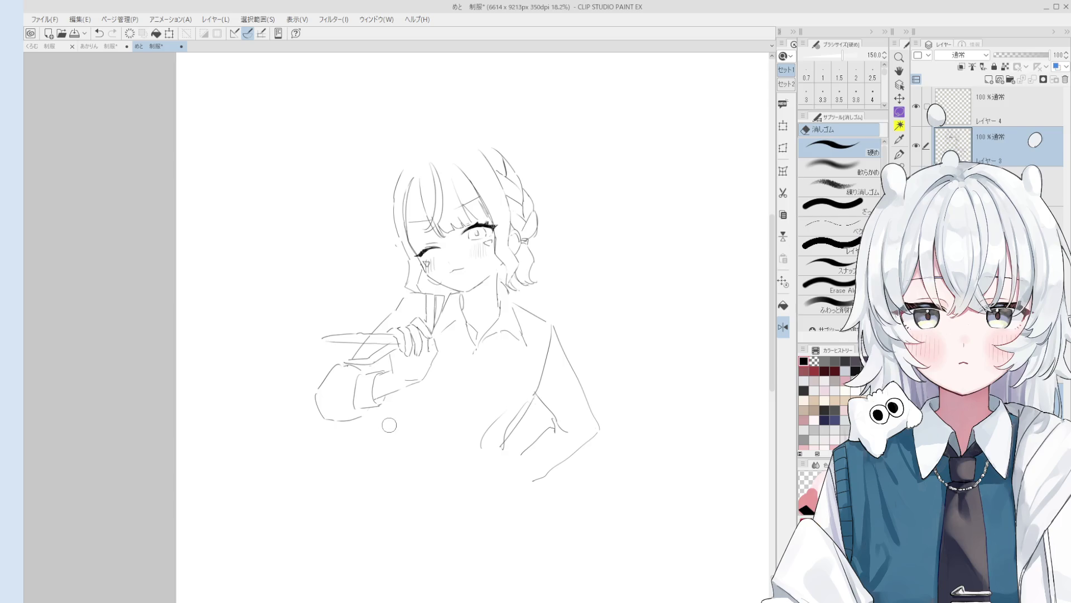
mouse_move(625, 268)
mouse_down()
mouse_move(517, 318)
mouse_move(463, 447)
mouse_move(519, 447)
mouse_up()
key(p)
drag(419, 385, 422, 431)
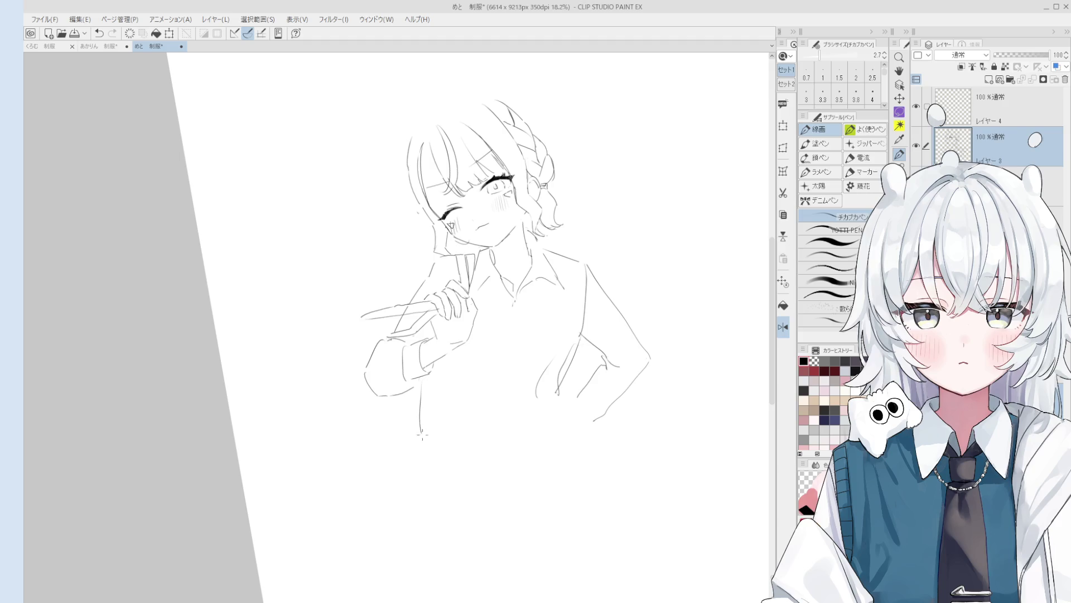
key(ctrl+z)
drag(423, 382, 416, 469)
key(ctrl+z)
key(ctrl+z)
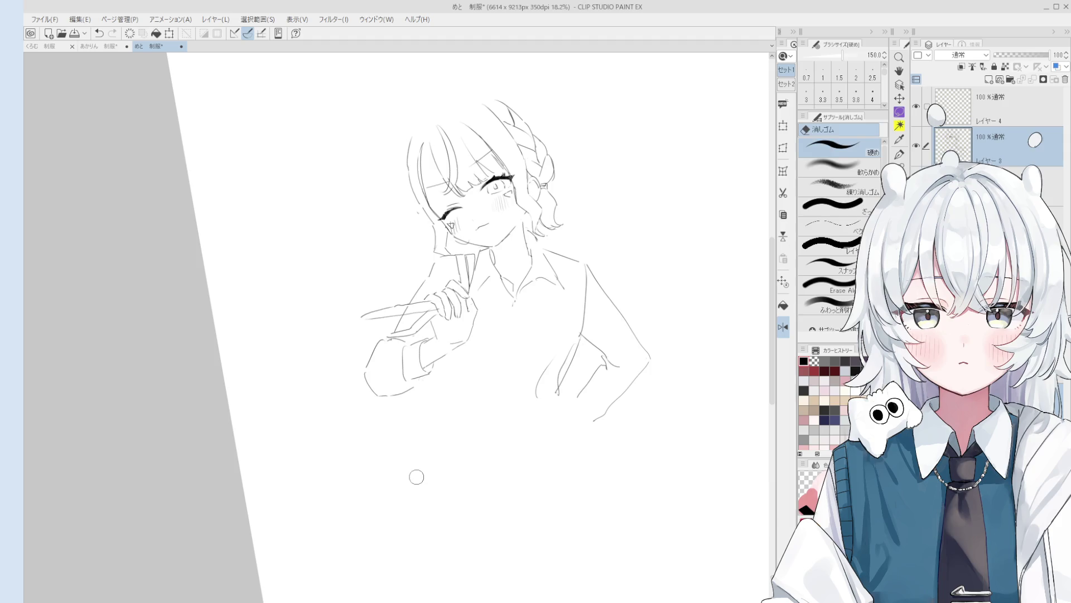
drag(423, 394, 425, 438)
key(ctrl+z)
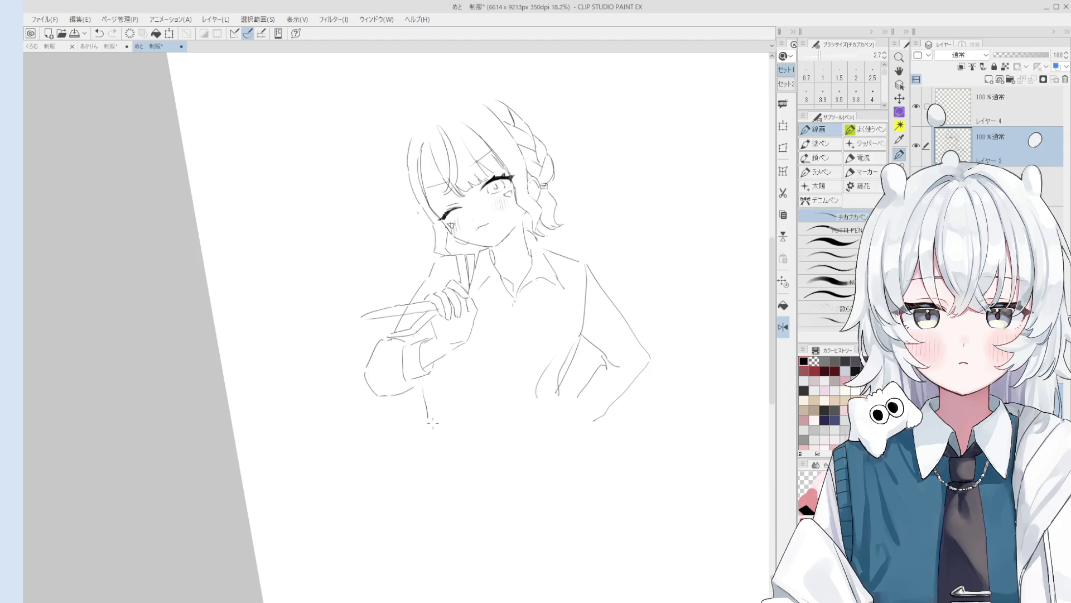
Step: Draw the shirt's lower hem edge and reset the canvas rotation upright
drag(488, 432, 514, 416)
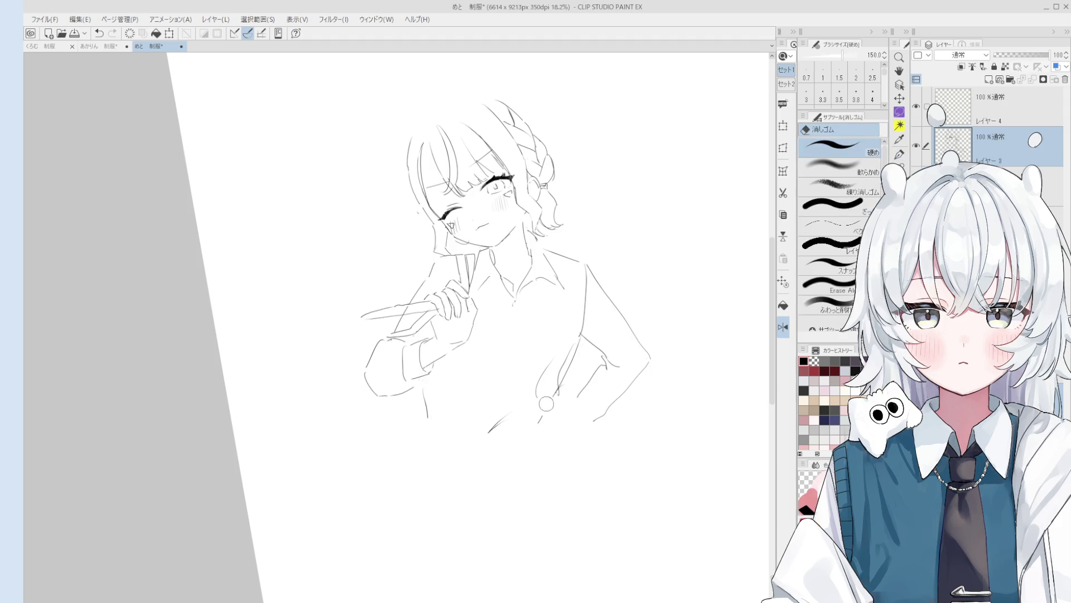
drag(558, 389, 527, 427)
key(ctrl+z)
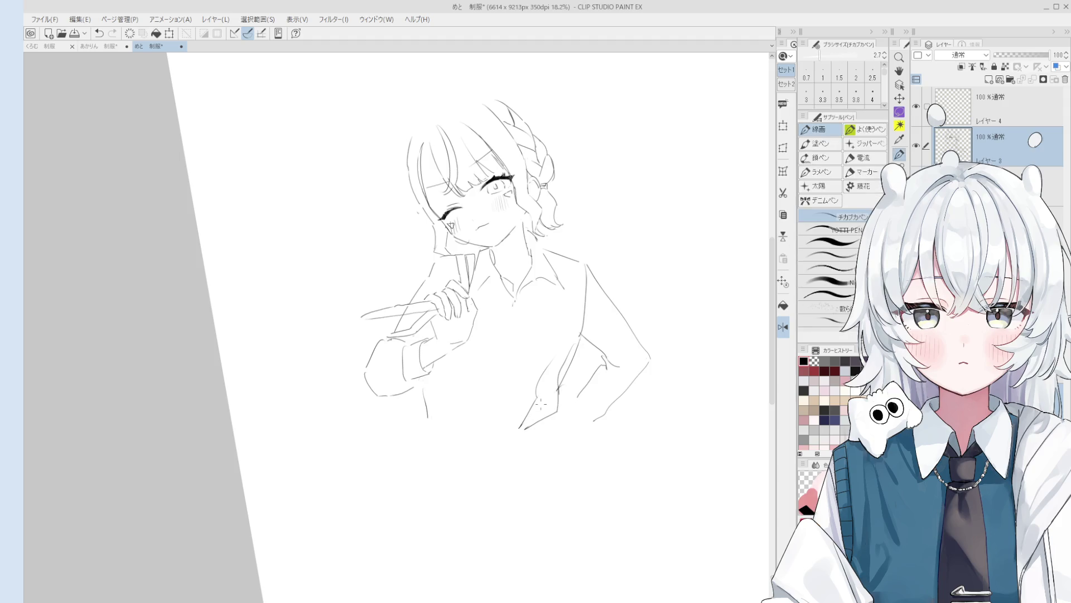
key(at)
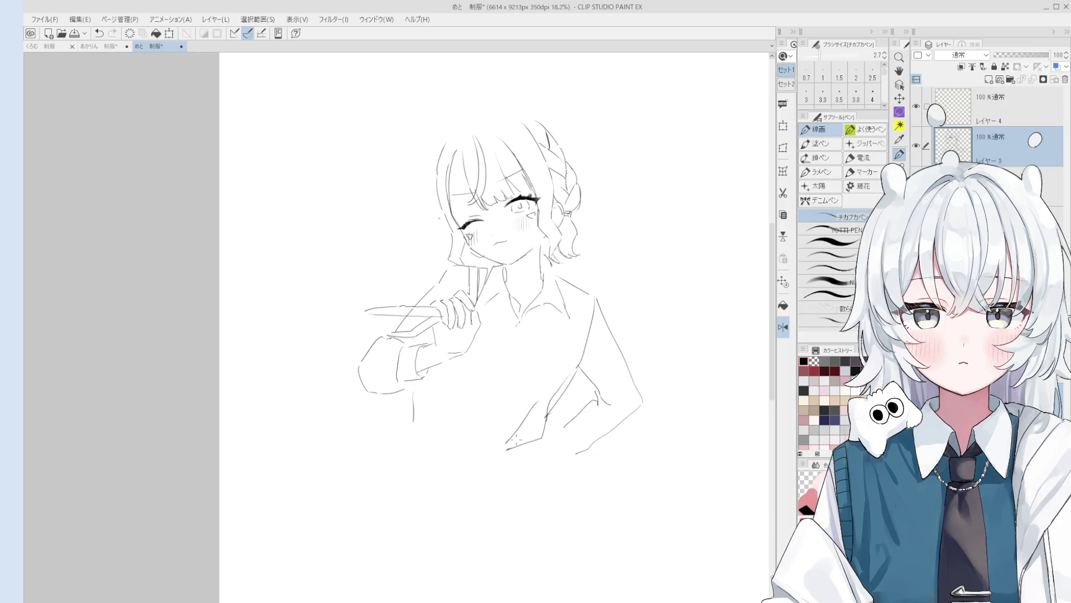
drag(445, 441, 514, 439)
Step: Draw the curve along the top of the head and the right-side hair lines
key(space)
drag(507, 97, 487, 132)
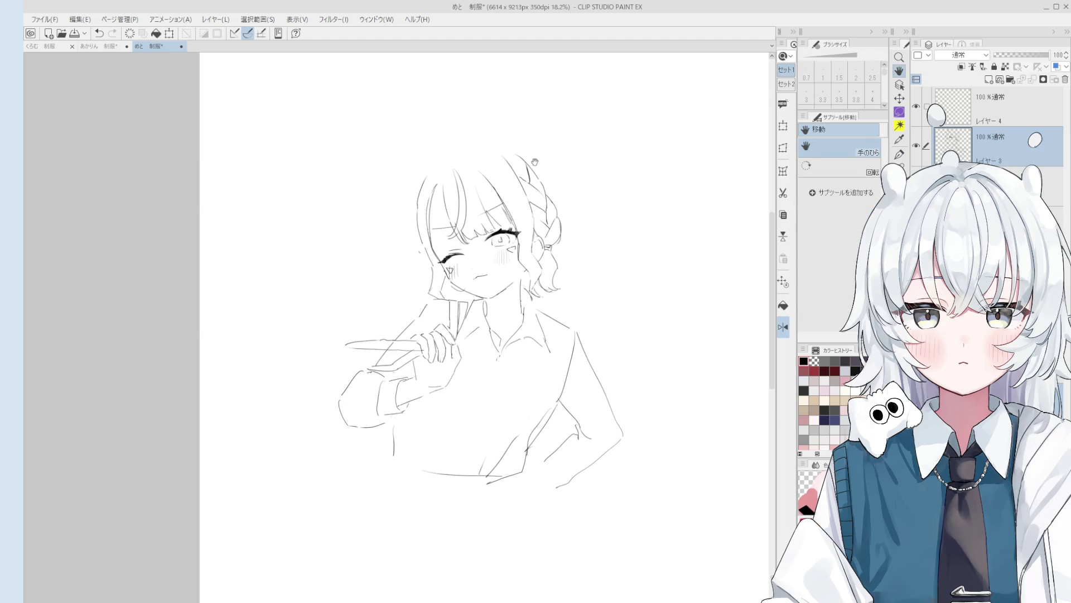
key(e)
key(p)
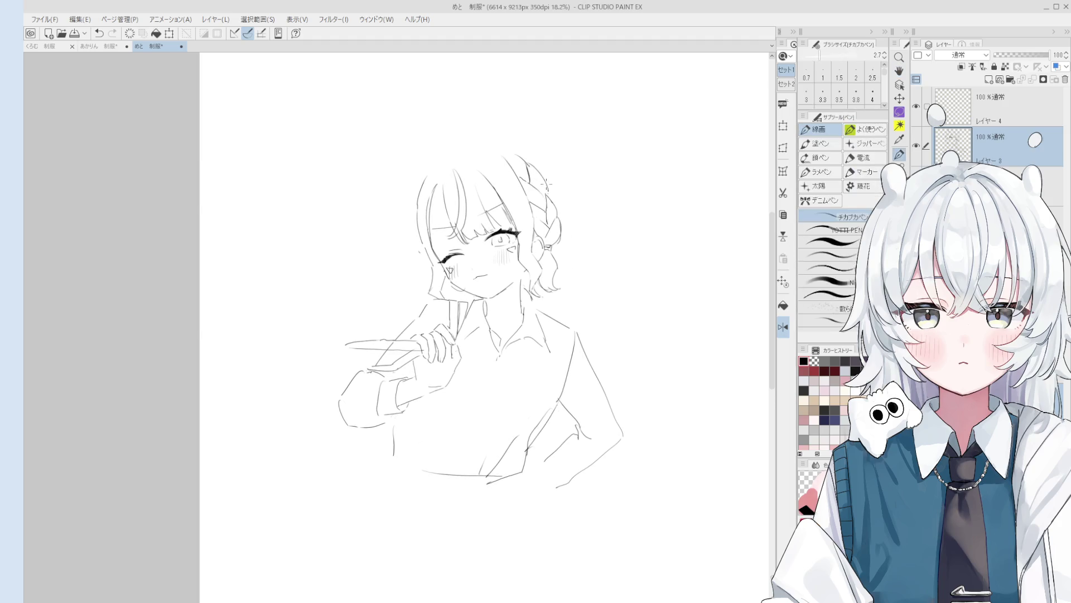
drag(433, 163, 487, 146)
key(e)
key(p)
scroll(424, 279, up, 2)
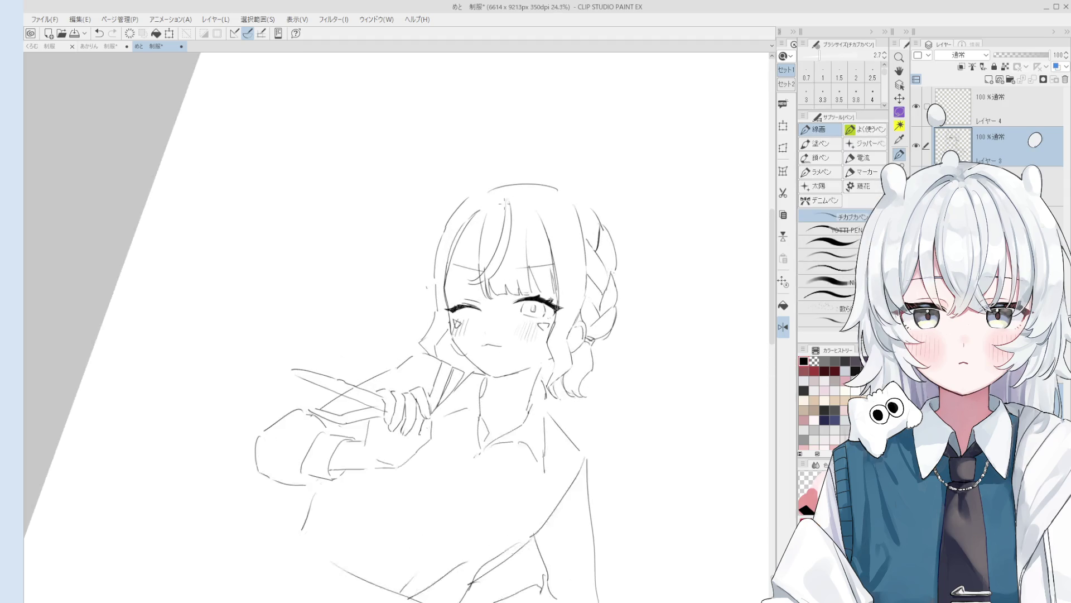
scroll(506, 202, up, 1)
mouse_move(497, 184)
mouse_down()
mouse_move(568, 191)
mouse_move(591, 212)
mouse_up()
key(e)
key(p)
Step: Redraw the head-top line and lighten small lines near the left hair
key(minus)
key(e)
drag(458, 167, 497, 153)
key(p)
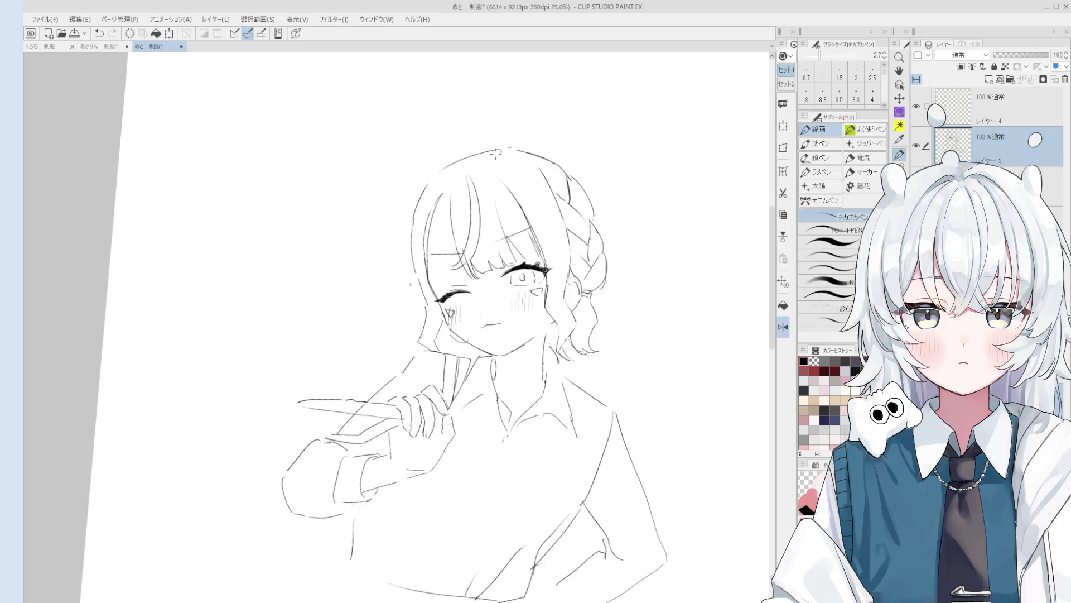
key(minus)
key(asciicircum)
key(e)
drag(441, 200, 427, 268)
key(p)
key(at)
key(ctrl+plus)
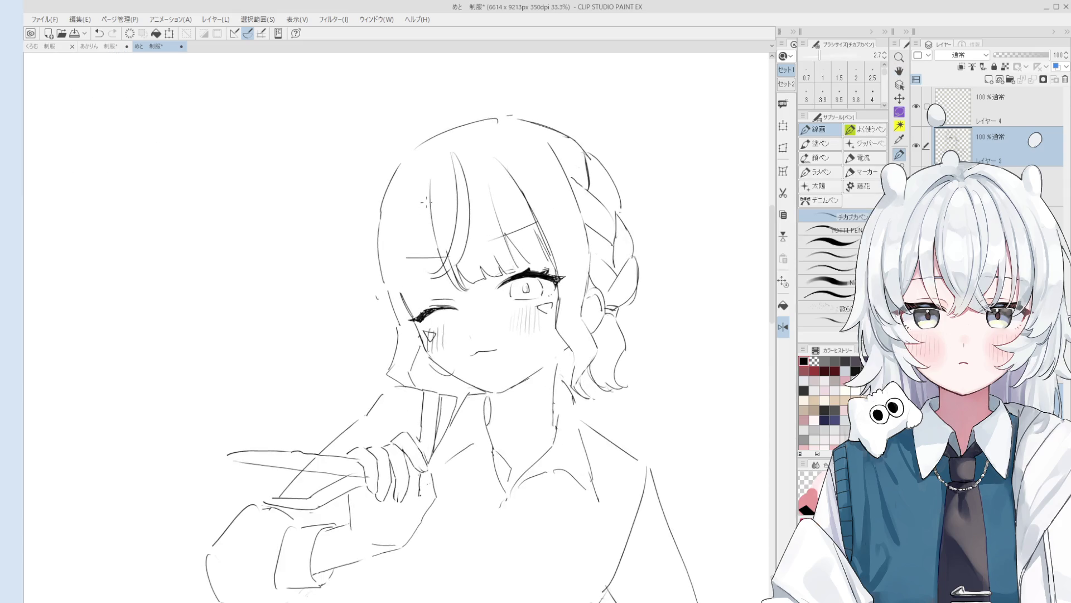
Step: Draw strand lines down through the bangs
drag(429, 170, 456, 287)
drag(430, 172, 400, 295)
key(ctrl+z)
scroll(416, 222, down, 1)
drag(422, 198, 403, 272)
Step: Erase the left part of the hair outline and add a short line on top
key(e)
drag(404, 187, 443, 158)
key(p)
key(e)
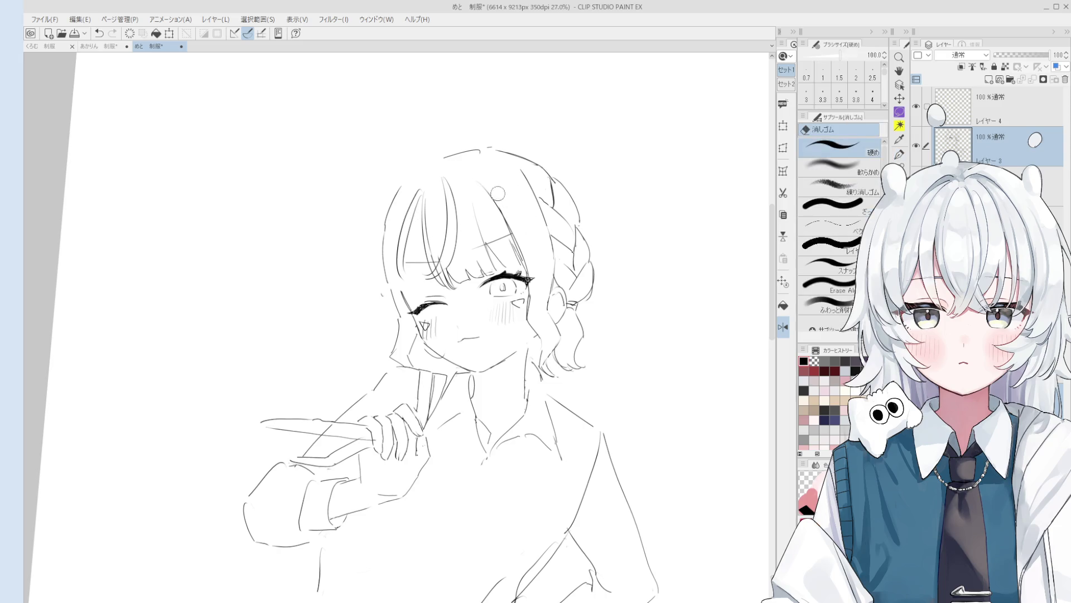
key(p)
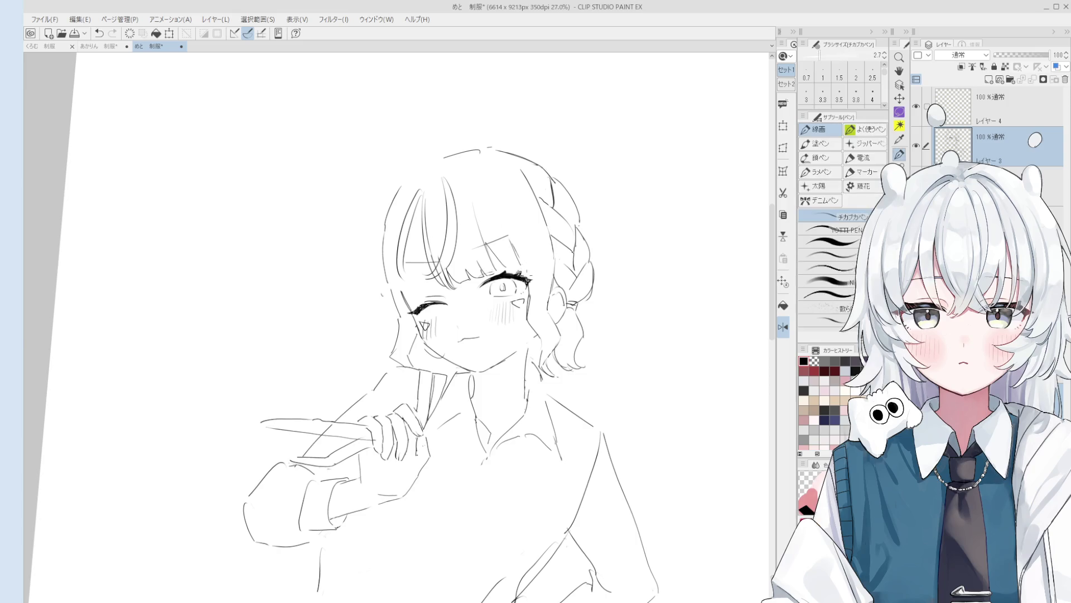
key(e)
key(p)
drag(452, 161, 470, 185)
scroll(61, 399, down, 1)
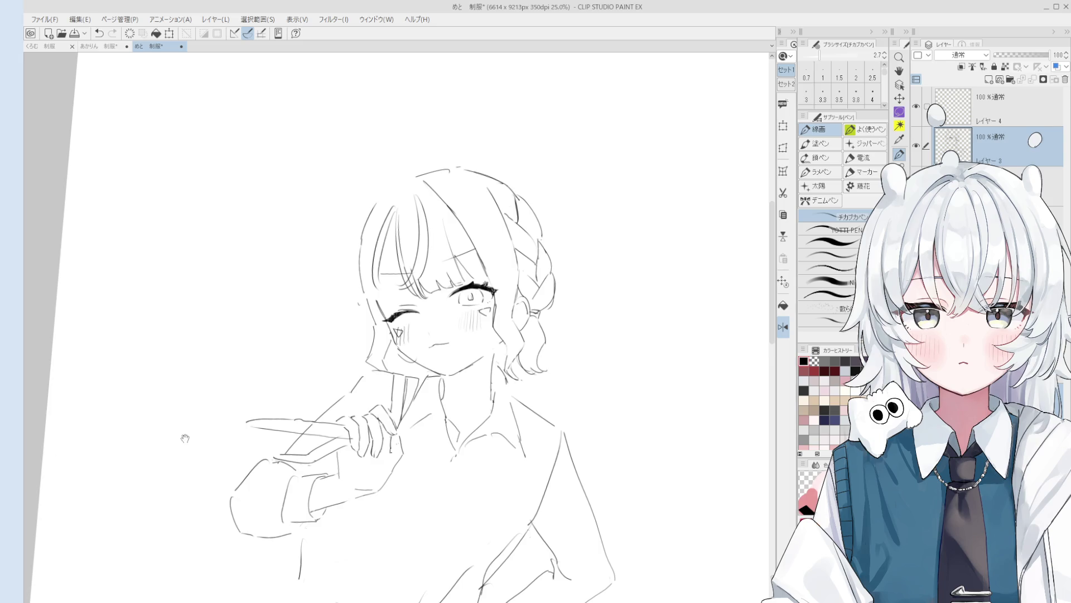
Step: Rotate and zoom the canvas view to a comfortable angle for the hair beside the face
scroll(441, 168, up, 3)
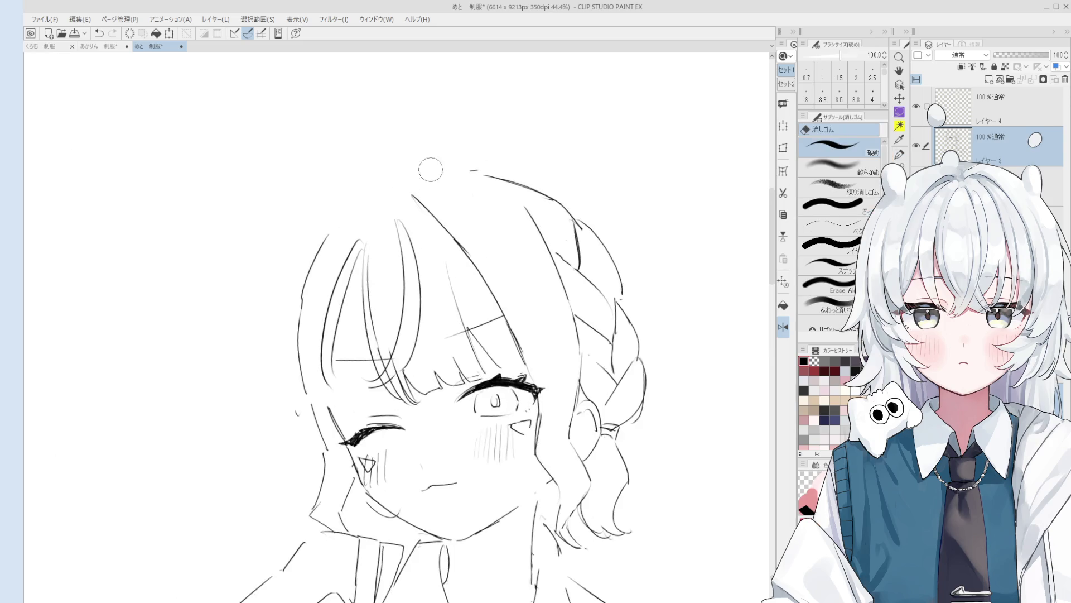
scroll(405, 174, down, 3)
mouse_move(404, 174)
mouse_down()
mouse_move(564, 292)
mouse_move(533, 249)
mouse_up()
key(e)
key(p)
key(e)
key(p)
key(e)
key(p)
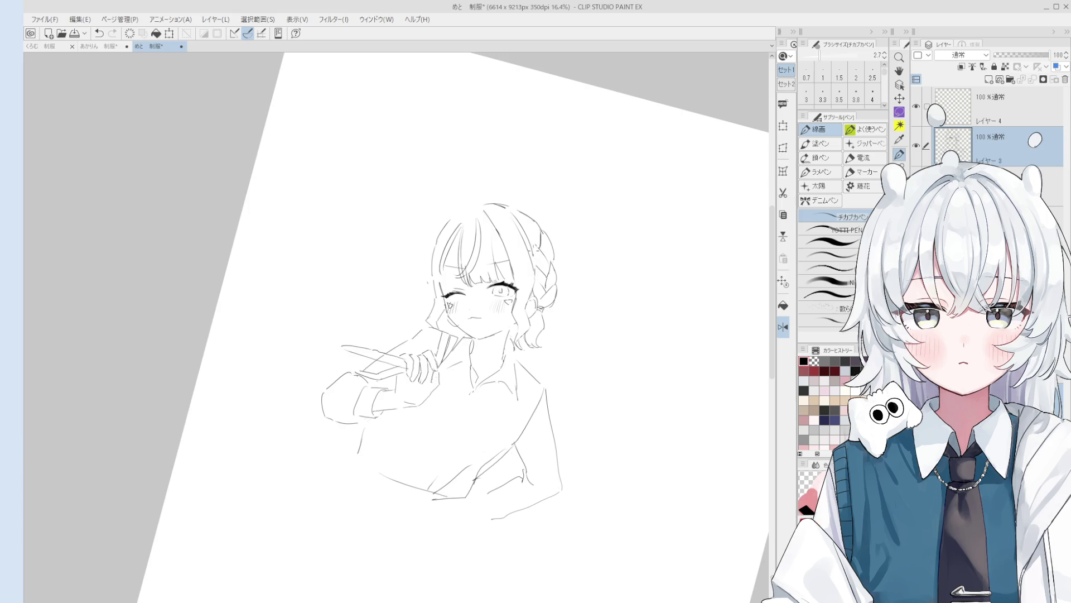
key(e)
drag(524, 246, 534, 256)
scroll(535, 256, up, 1)
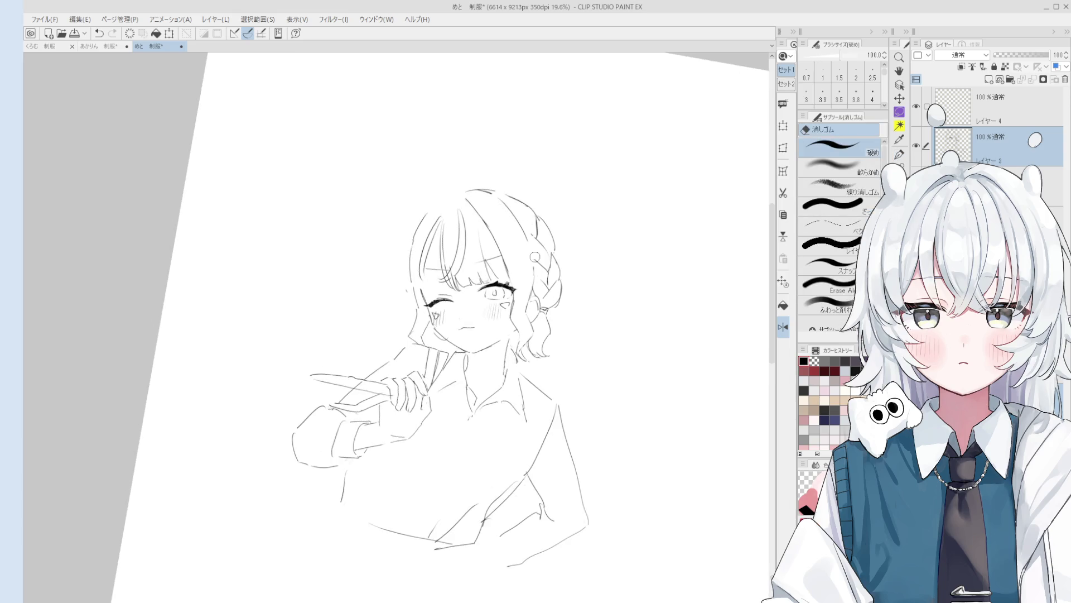
key(p)
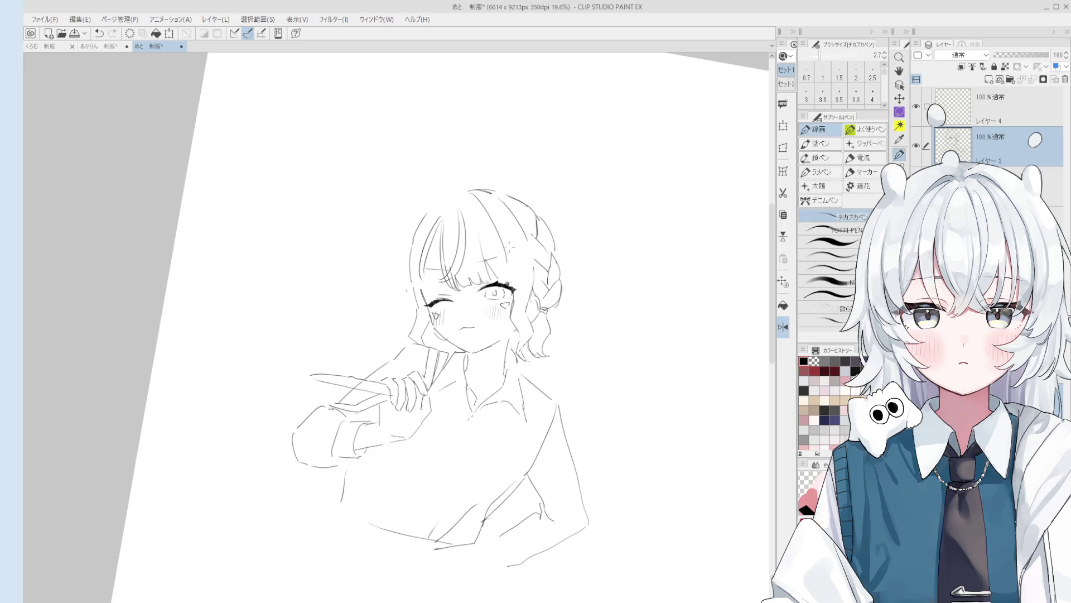
Step: Draw two short hair strands beside the face and a strand line through the upper hair
drag(505, 255, 513, 286)
drag(497, 241, 510, 281)
scroll(469, 193, up, 1)
key(e)
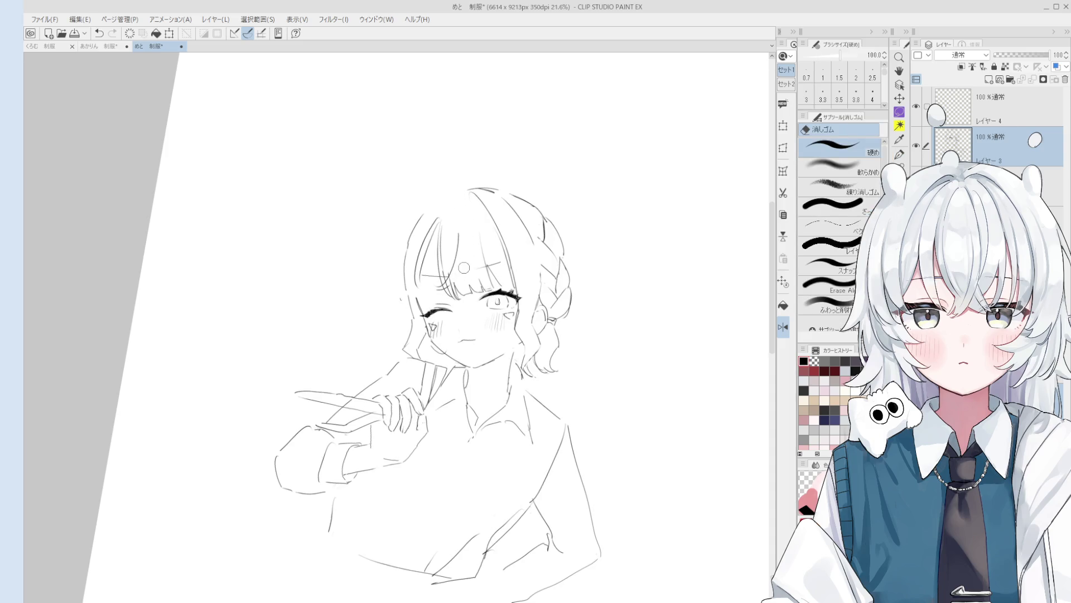
key(p)
drag(459, 195, 458, 243)
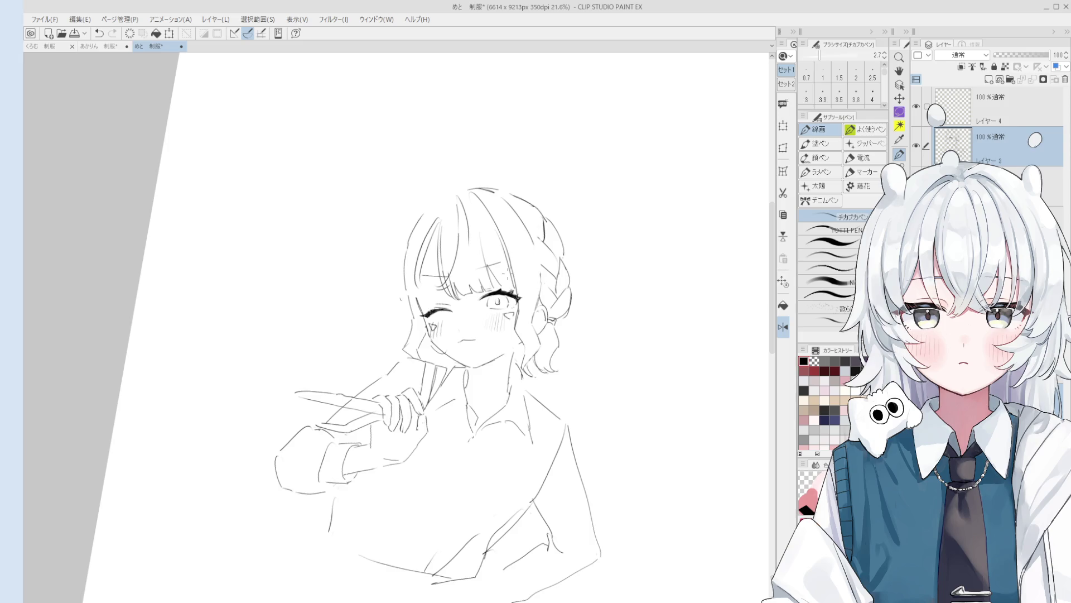
Step: Turn the canvas view back upright after drawing the vertical strand line
drag(545, 328, 461, 334)
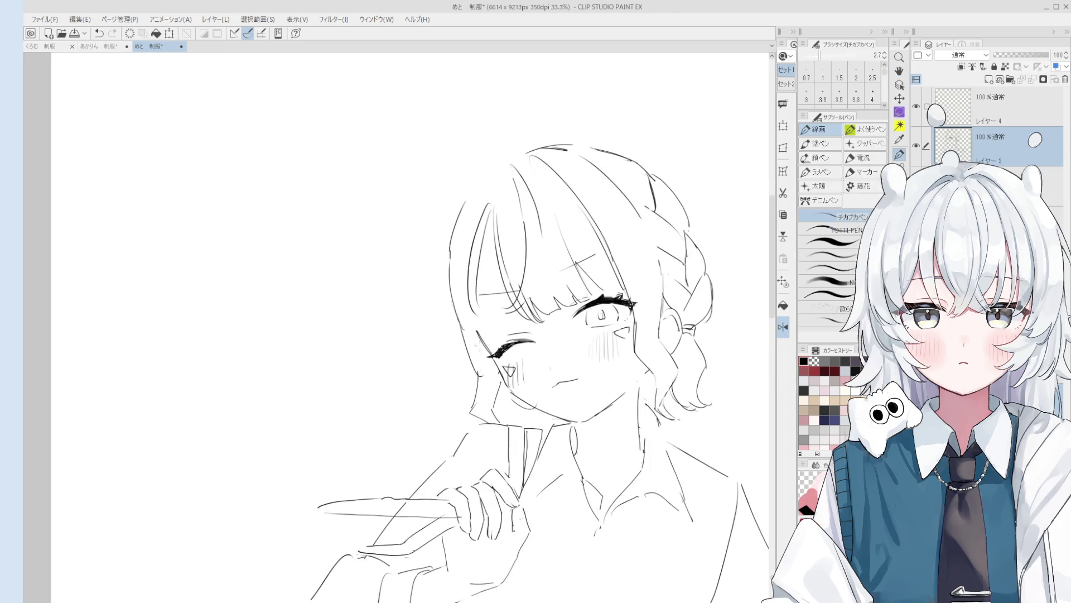
drag(472, 346, 486, 362)
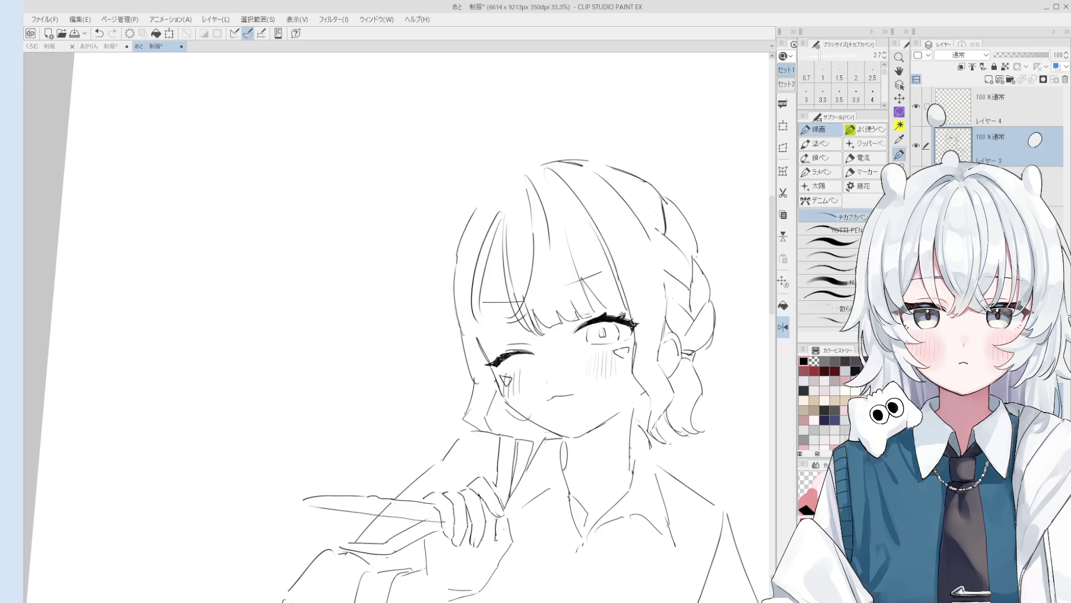
scroll(472, 324, up, 1)
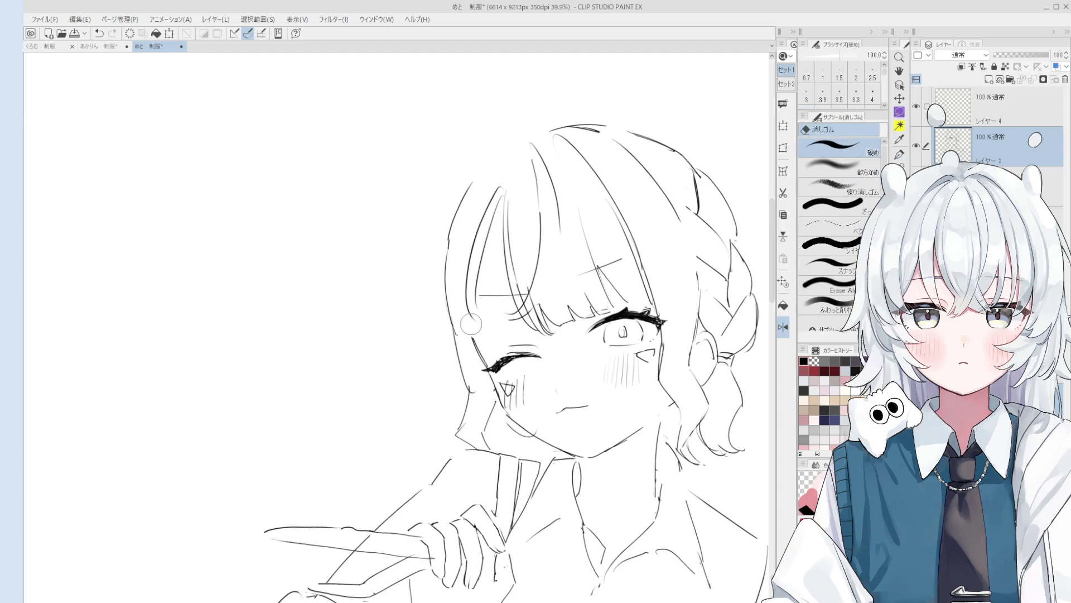
scroll(471, 324, down, 2)
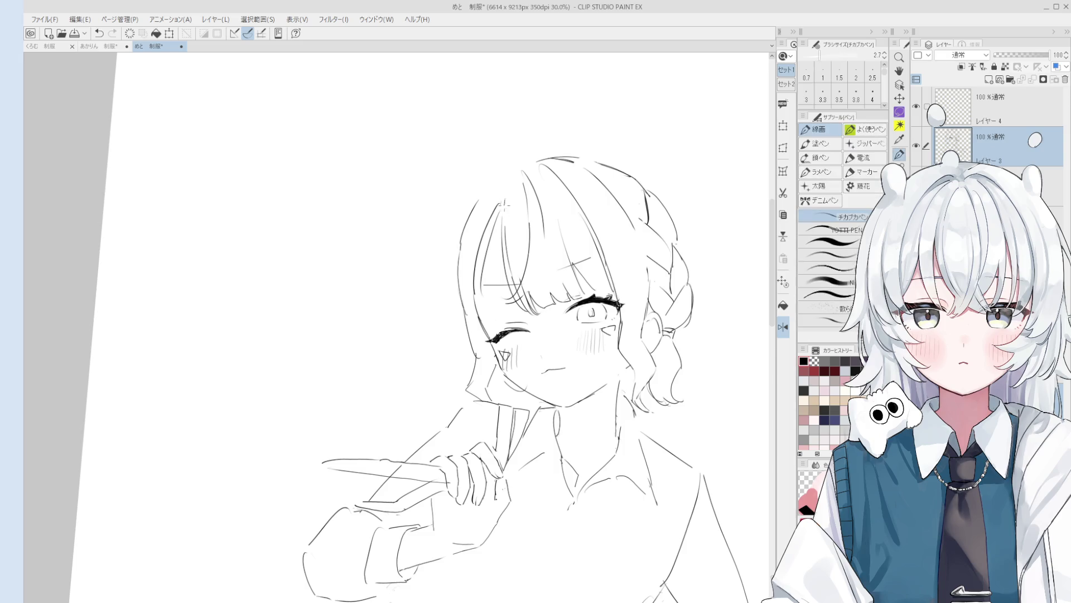
scroll(505, 204, down, 1)
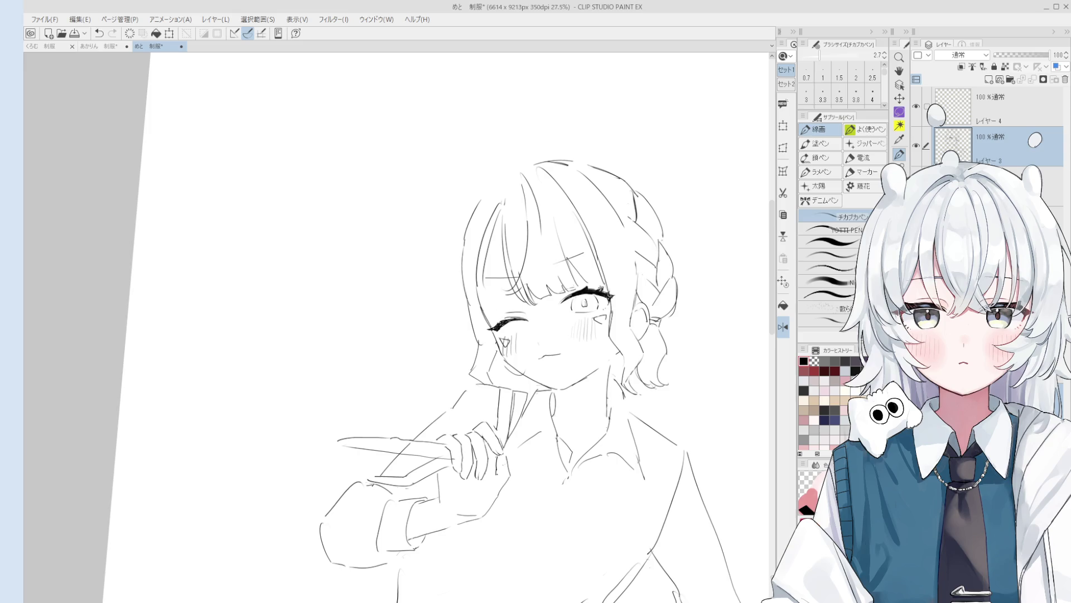
key(e)
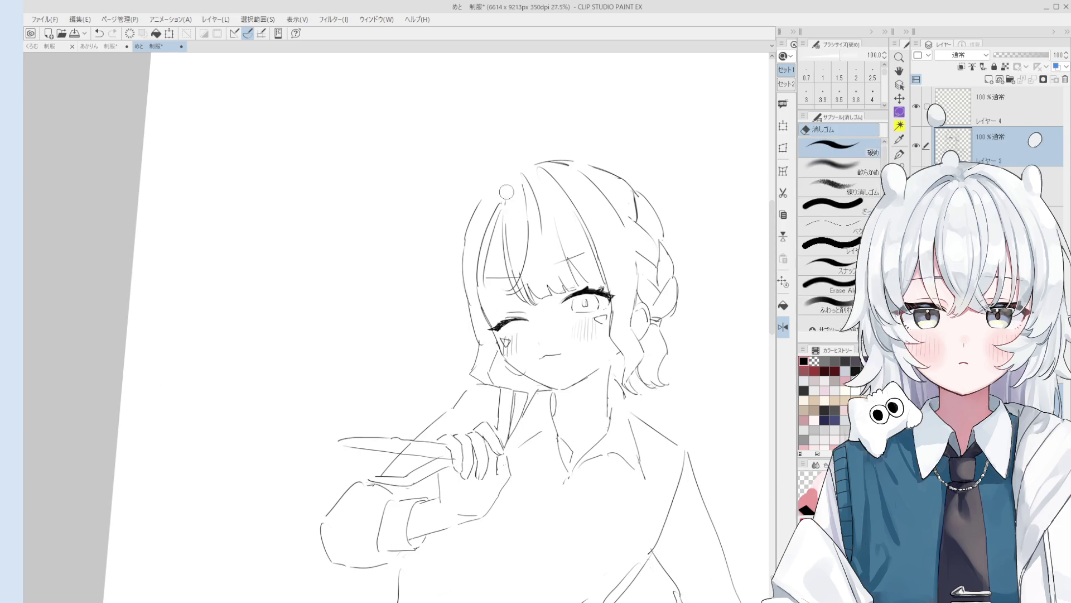
Step: Draw a short line at the hair's top-left and erase the dark stray stroke in the hair
scroll(511, 207, up, 3)
key(p)
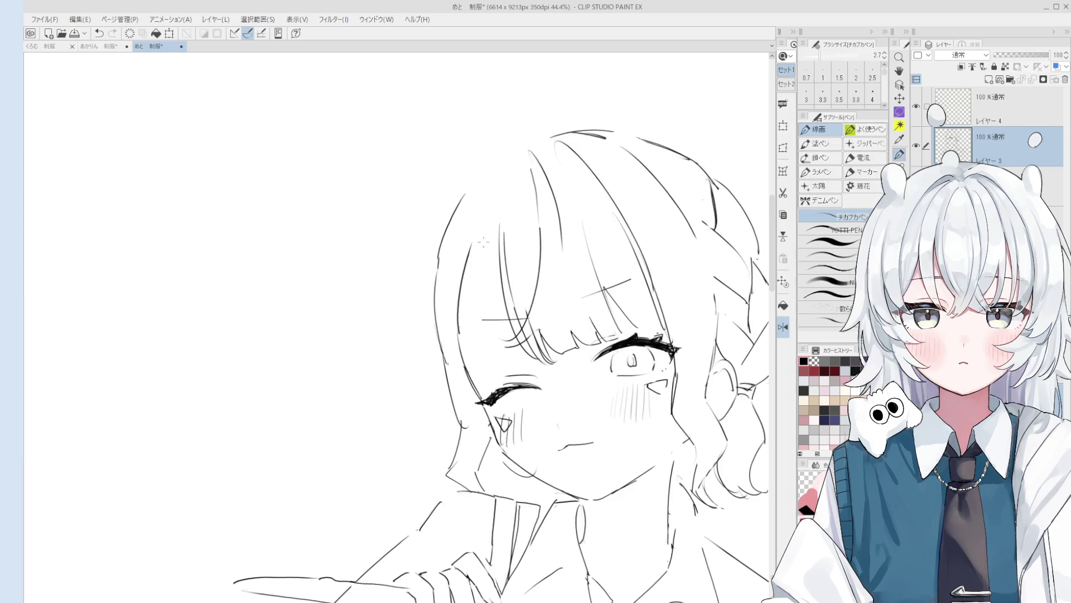
drag(473, 257, 493, 217)
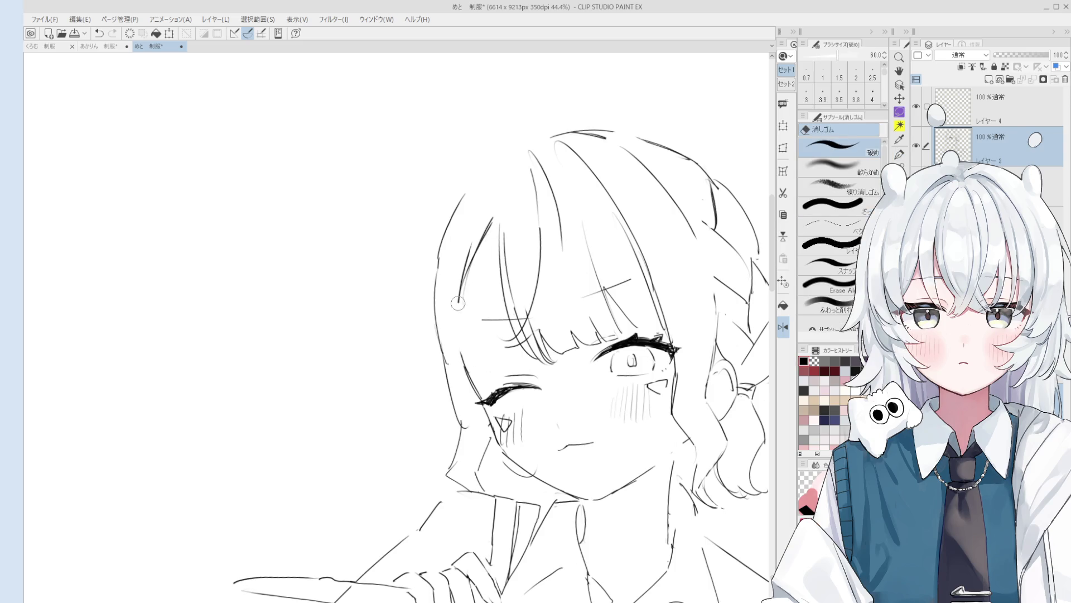
key(minus)
key(minus)
key(minus)
key(e)
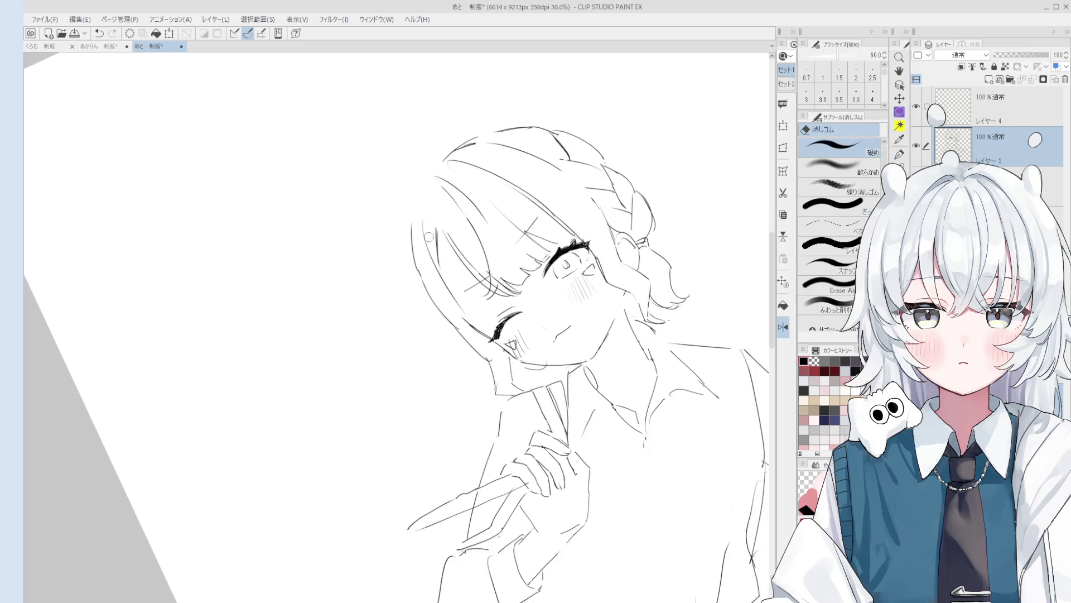
drag(456, 294, 472, 354)
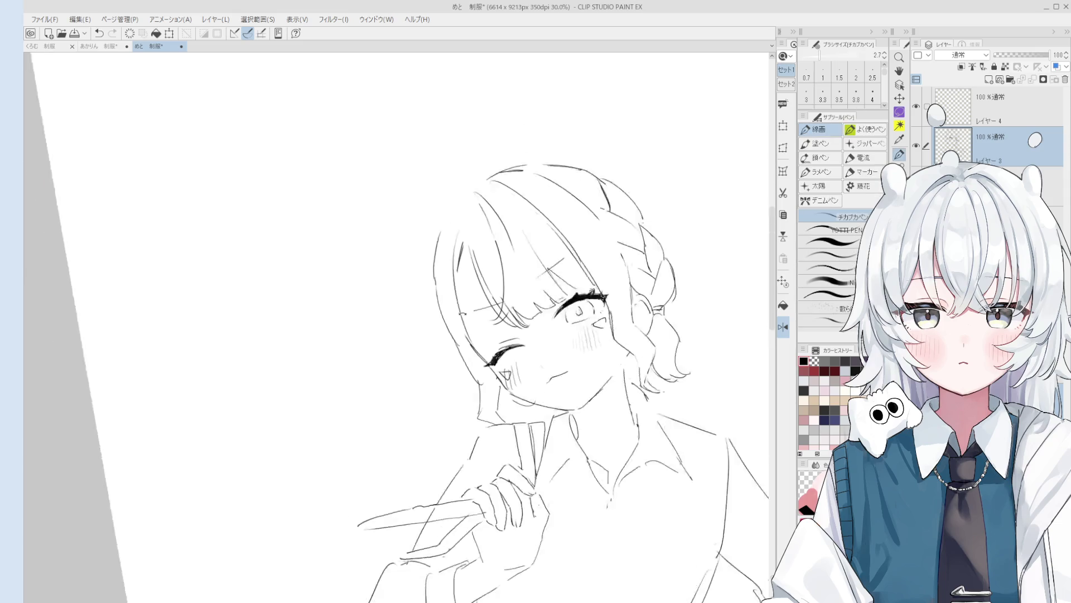
key(p)
key(plus)
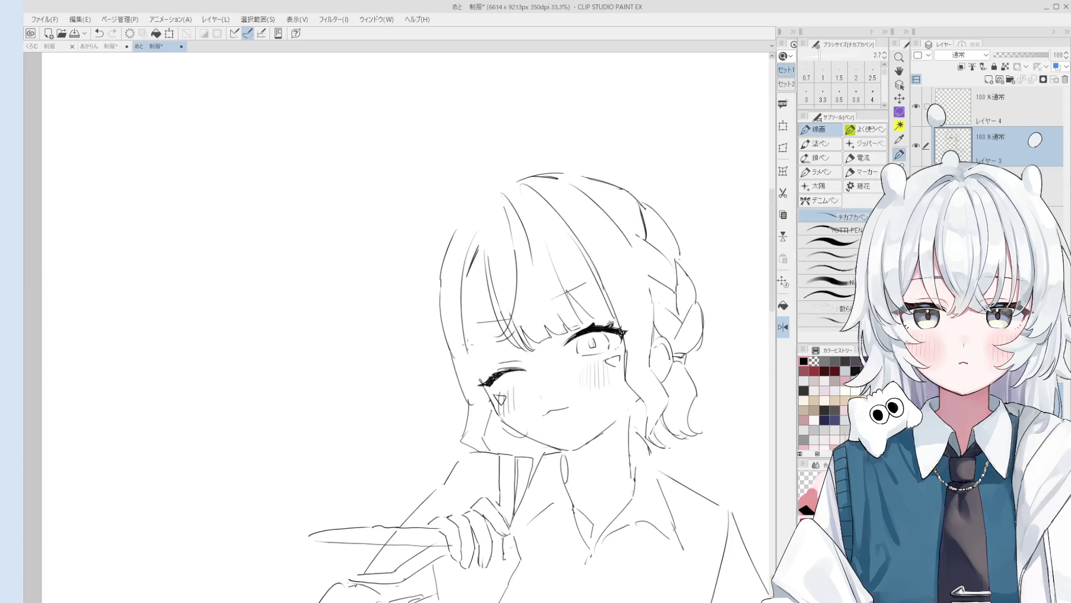
scroll(483, 237, up, 1)
scroll(483, 238, up, 1)
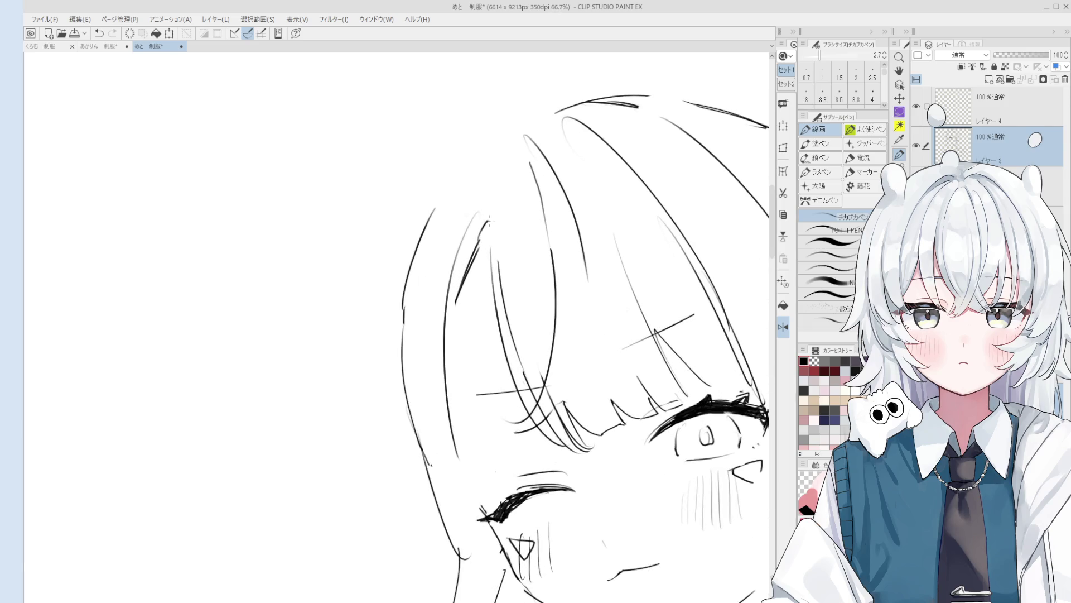
key(e)
drag(491, 230, 453, 318)
key(p)
Step: Reposition the view and add a line along the cheek and hair
scroll(490, 231, down, 1)
scroll(497, 218, down, 1)
scroll(507, 201, down, 1)
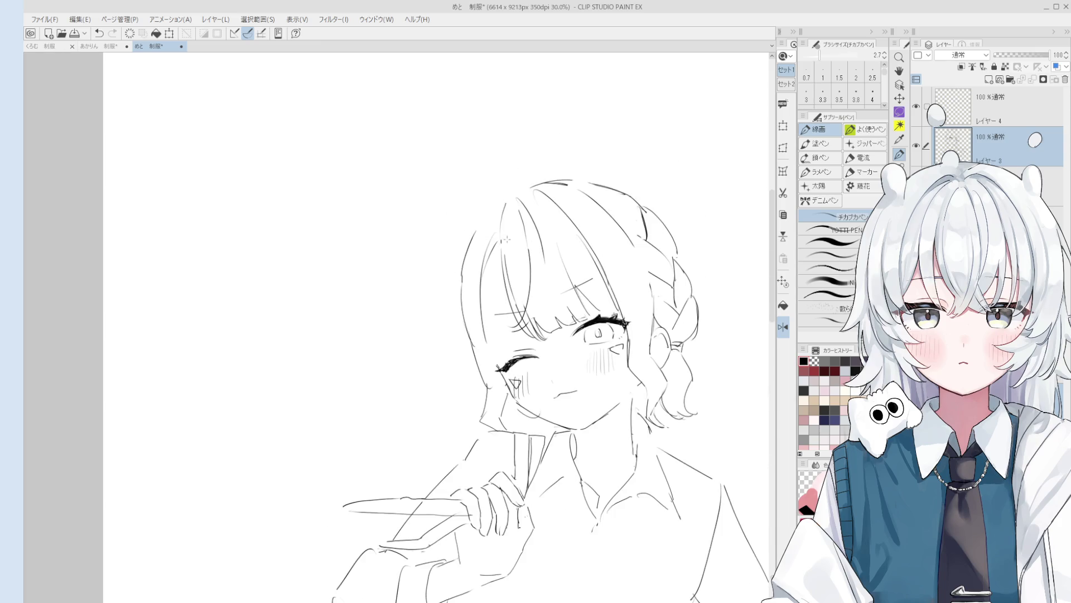
scroll(527, 199, down, 1)
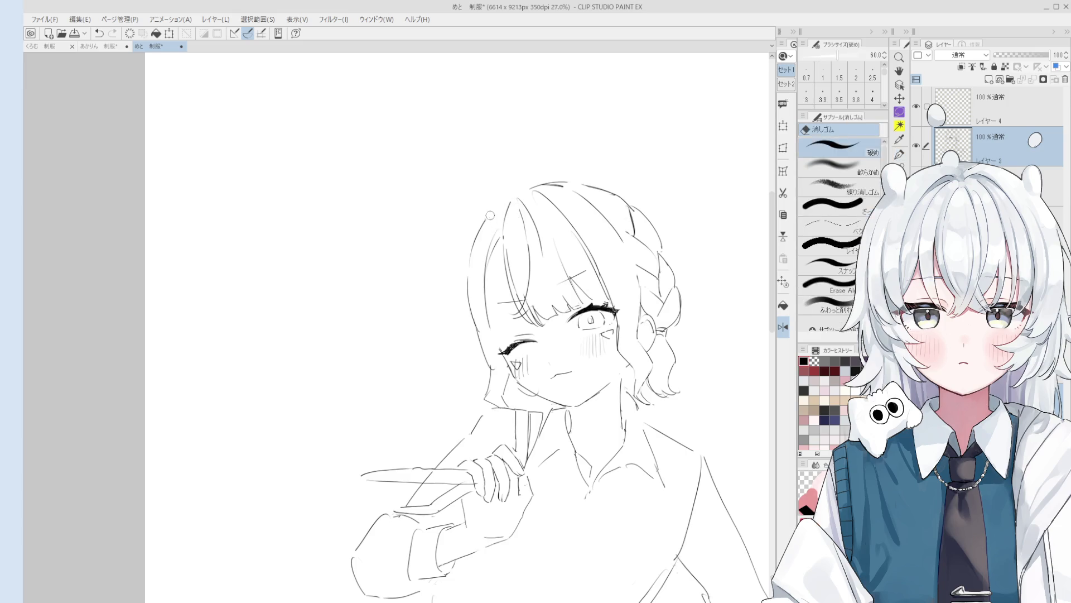
drag(553, 281, 545, 251)
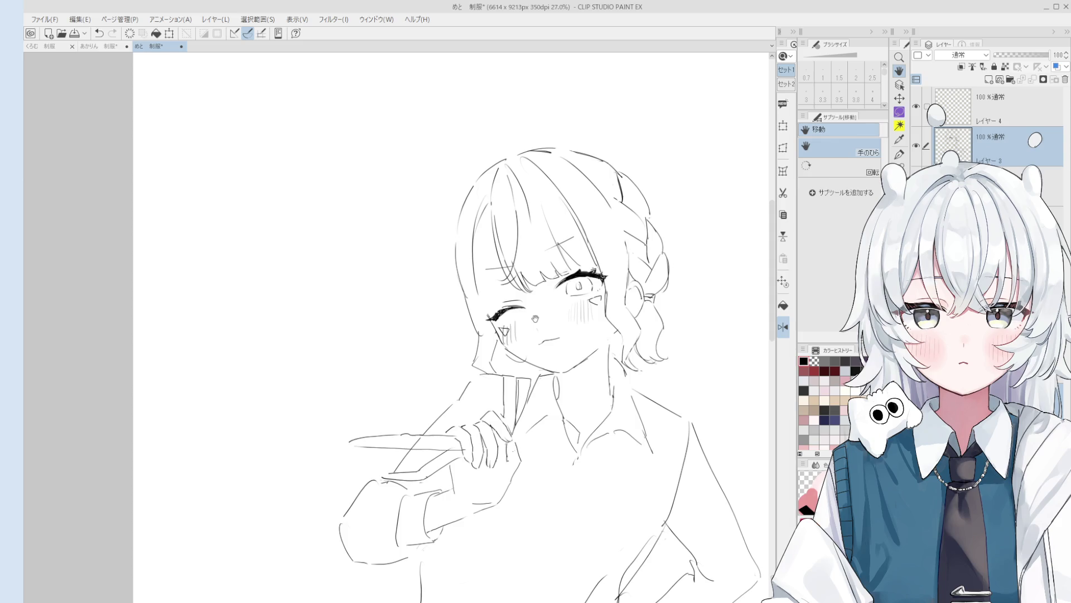
scroll(335, 354, down, 3)
scroll(406, 370, down, 1)
scroll(443, 324, up, 3)
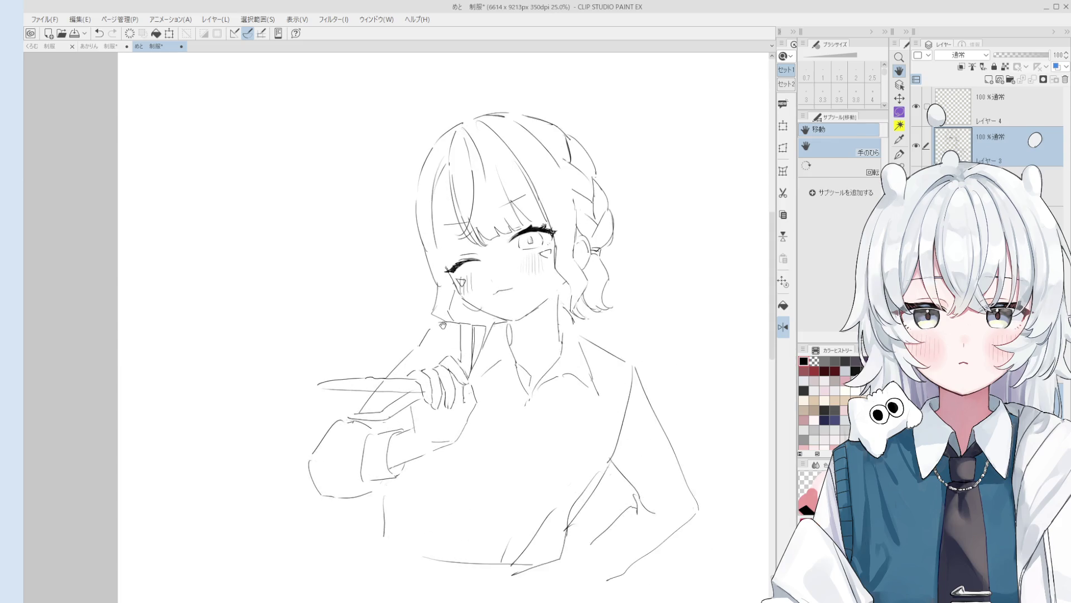
drag(442, 325, 434, 306)
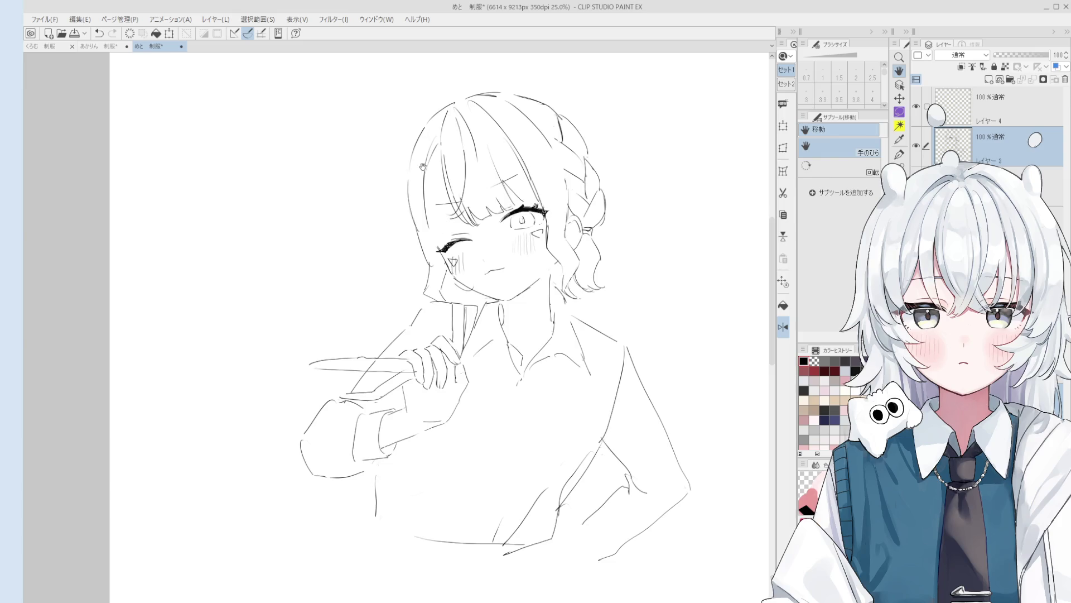
key(p)
scroll(423, 214, up, 2)
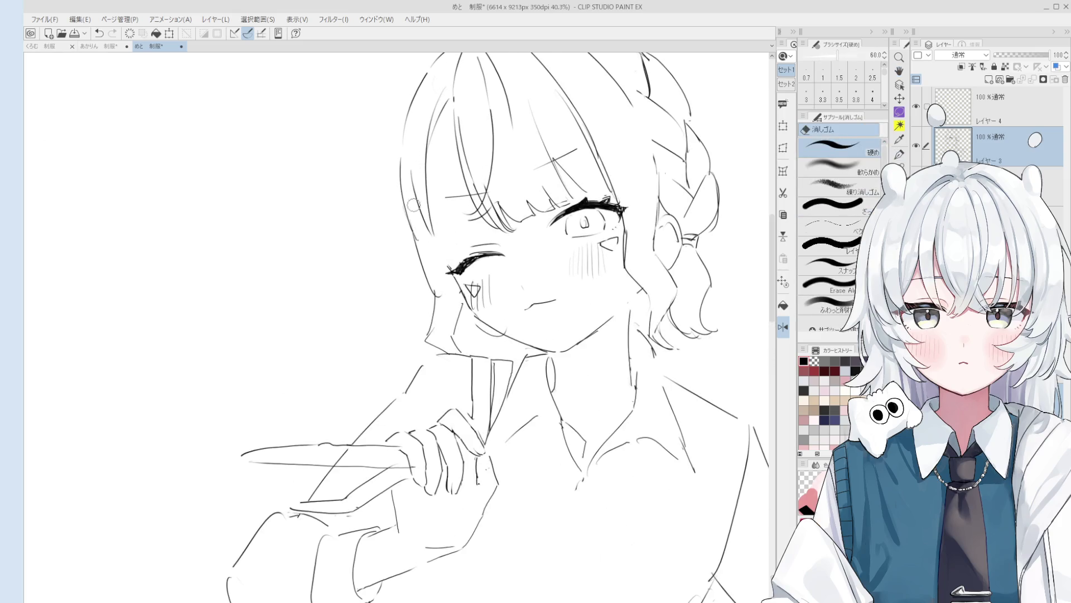
scroll(415, 139, down, 1)
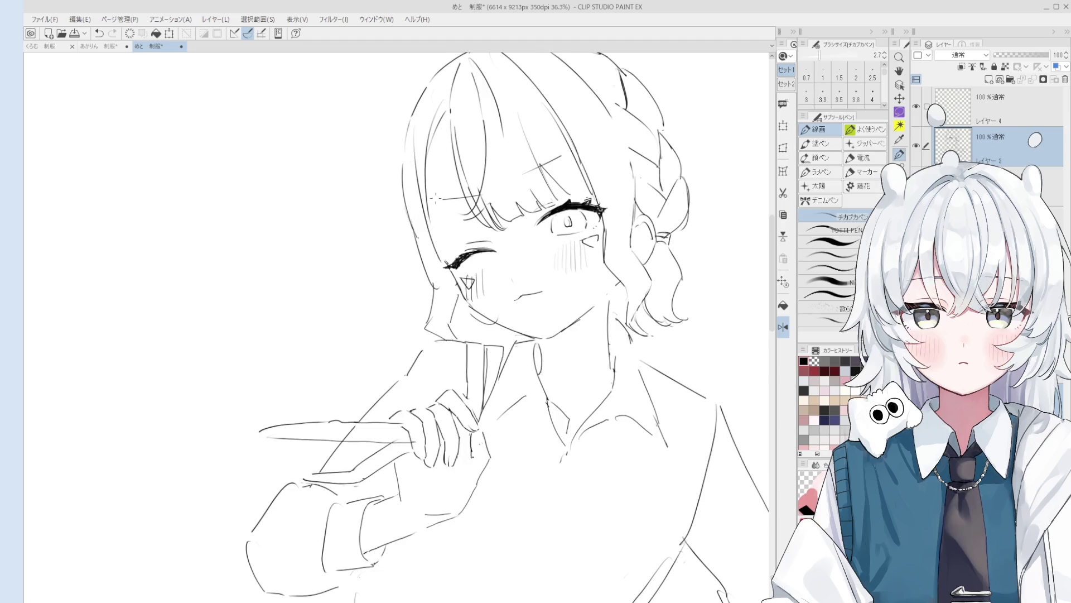
drag(425, 211, 448, 266)
Step: Mirror the view to check proportions and erase part of the strand above the winking eye
scroll(426, 223, up, 1)
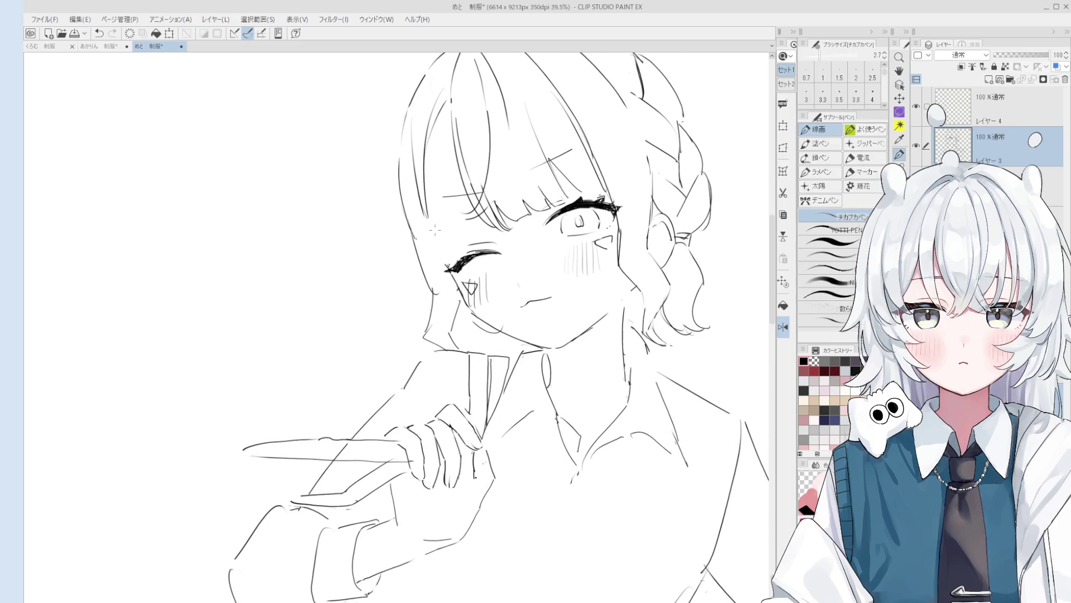
drag(433, 226, 507, 259)
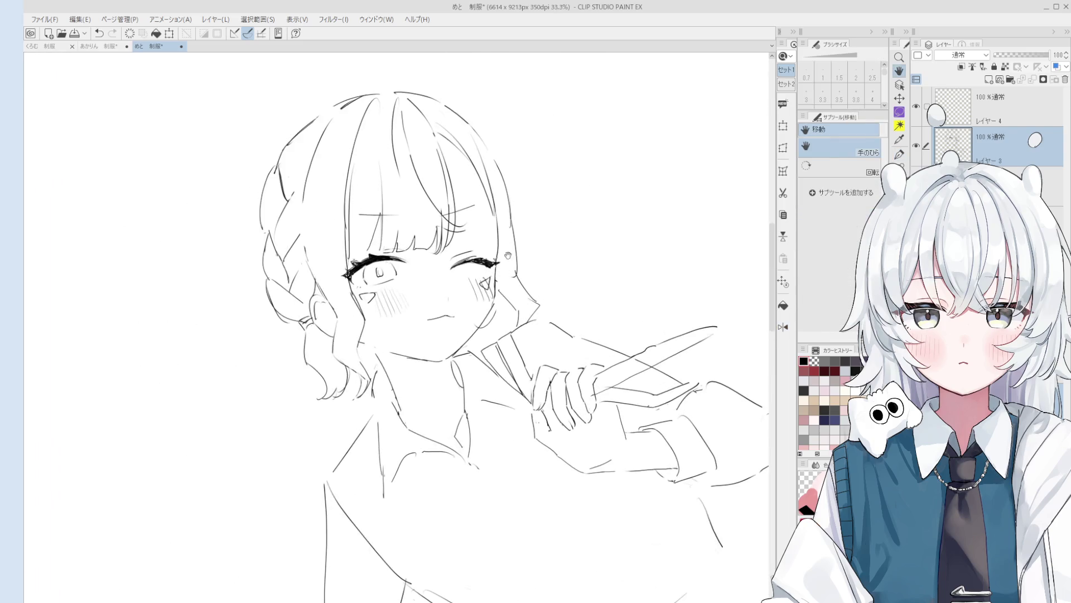
scroll(505, 256, up, 3)
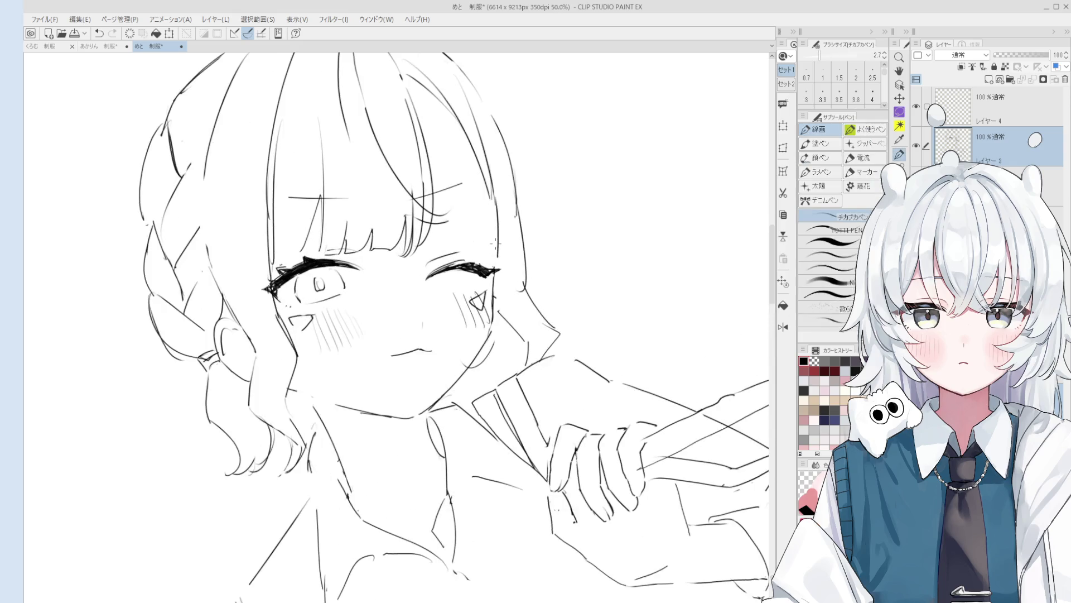
scroll(495, 245, down, 3)
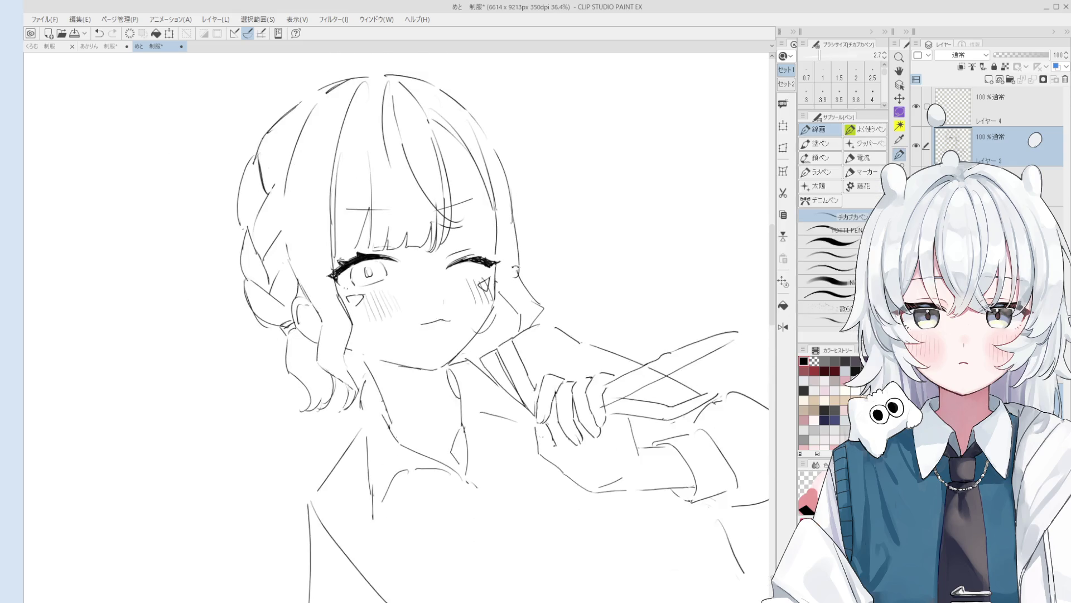
scroll(541, 279, down, 1)
scroll(475, 230, up, 3)
key(e)
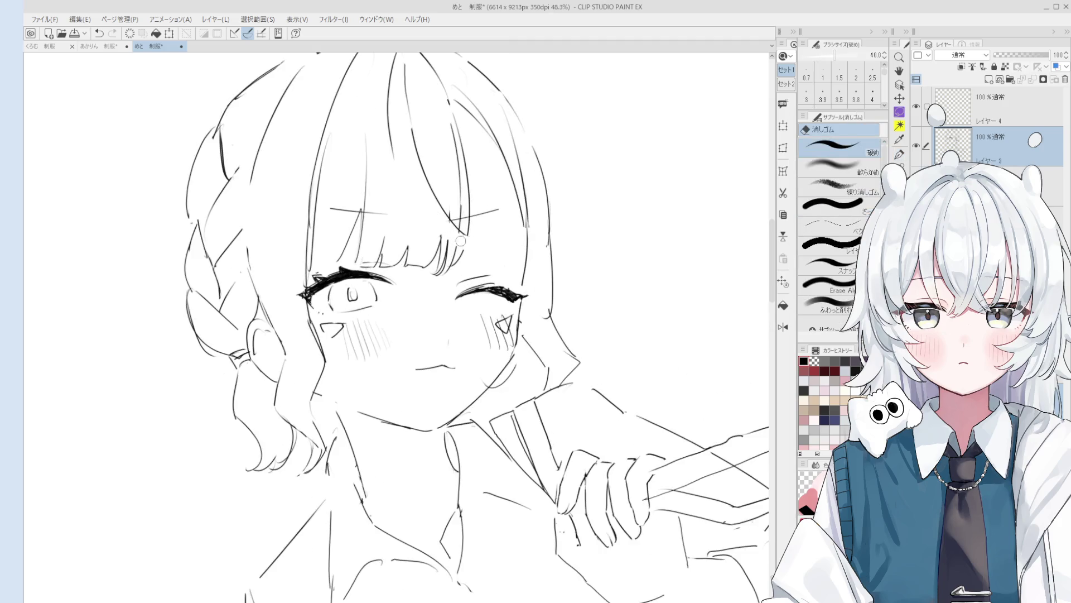
mouse_move(466, 234)
mouse_down()
mouse_move(416, 136)
mouse_move(402, 66)
mouse_move(458, 233)
mouse_up()
scroll(413, 89, down, 1)
key(p)
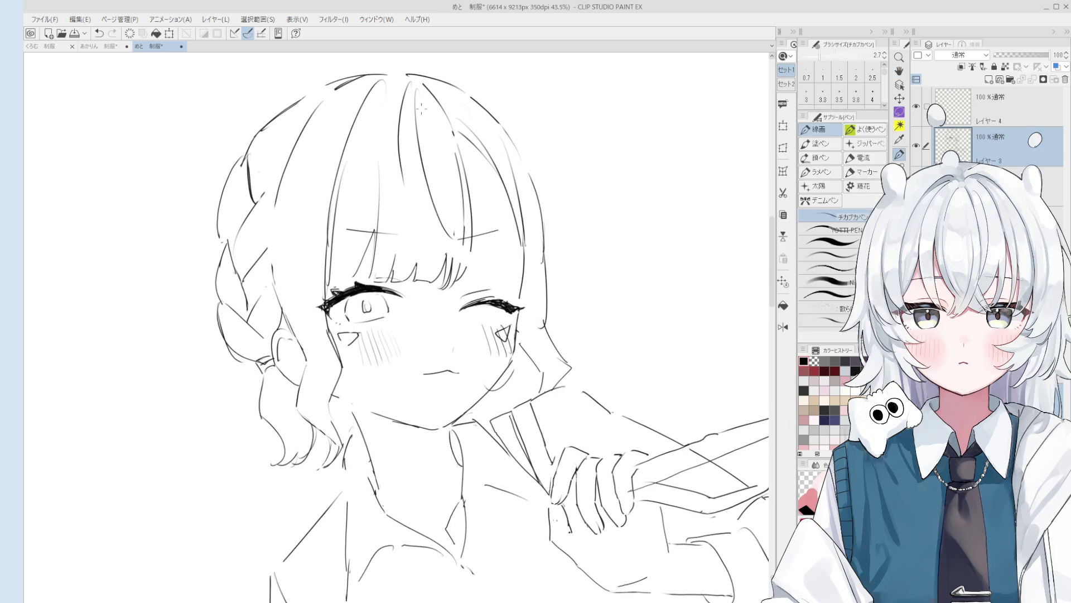
Step: Erase the old strand above the winking eye and redraw it as a longer curve
key(e)
drag(418, 92, 449, 237)
key(p)
drag(412, 69, 466, 240)
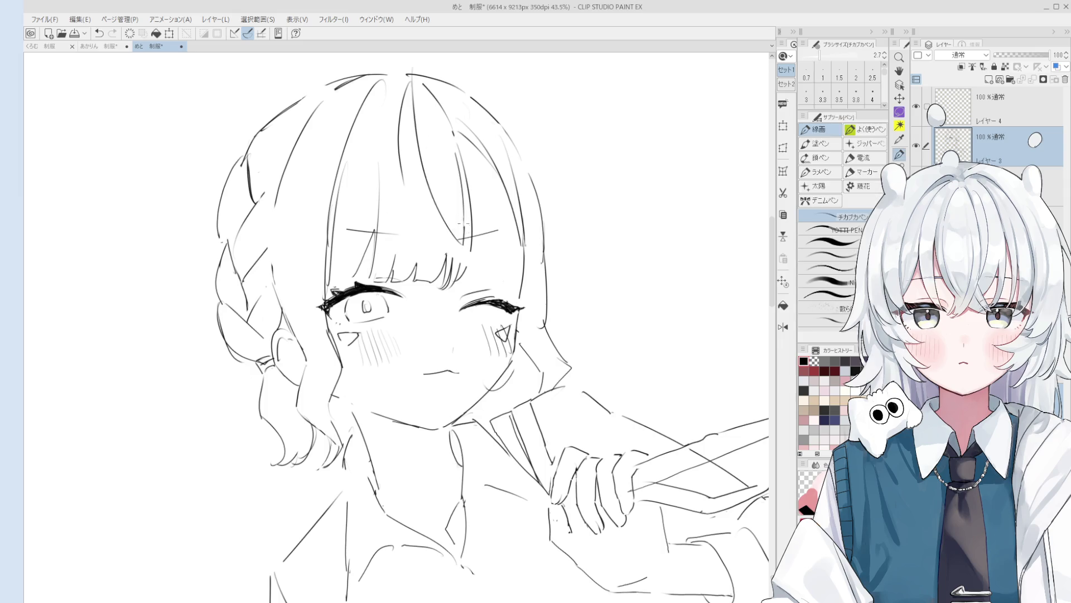
drag(413, 200, 467, 254)
key(ctrl+z)
drag(401, 180, 480, 252)
Step: Erase the unwanted strand lines and rotate the view slightly for the next stroke
key(e)
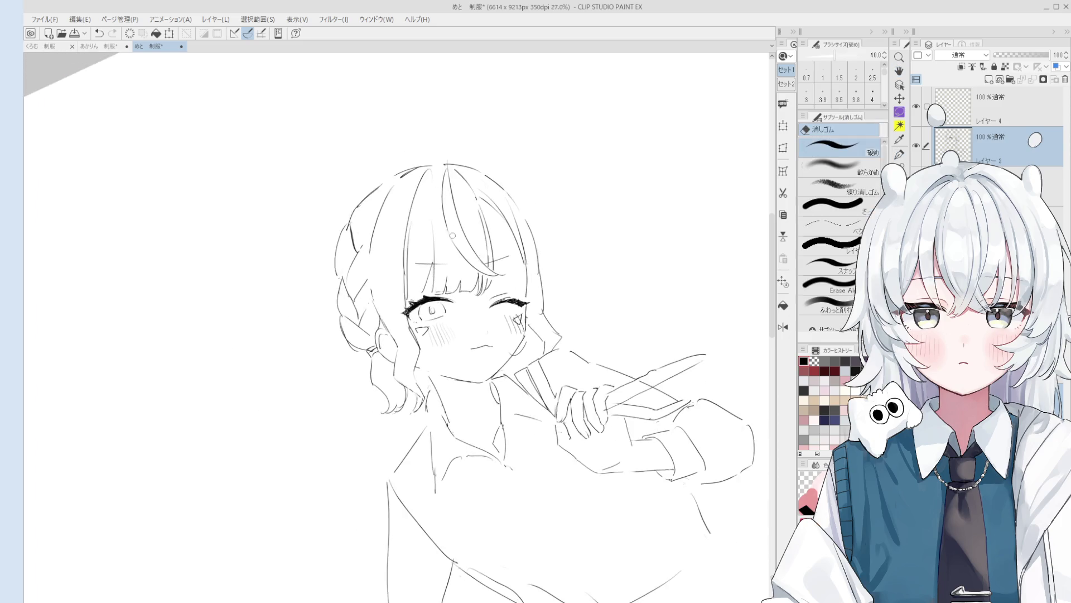
mouse_move(444, 220)
mouse_down()
mouse_move(444, 132)
mouse_move(441, 234)
mouse_up()
key(p)
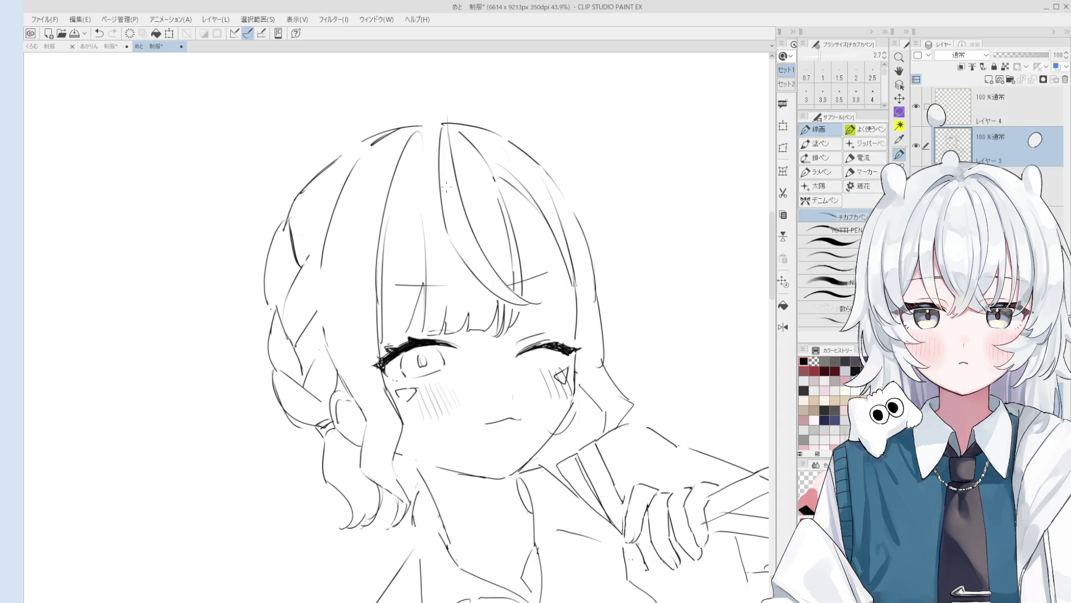
key(minus)
scroll(426, 202, up, 2)
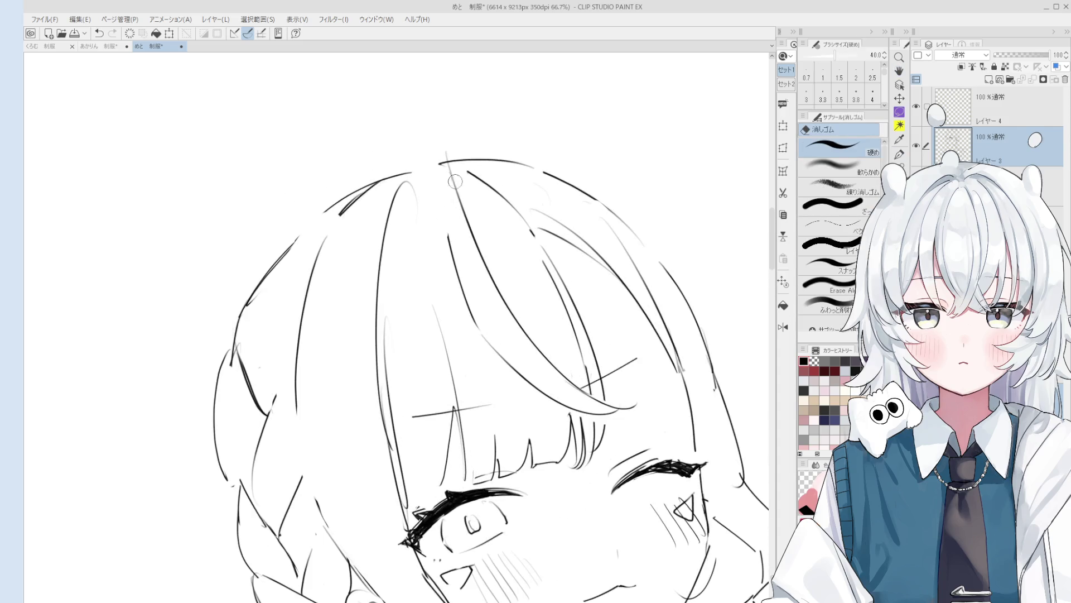
key(e)
scroll(443, 148, down, 2)
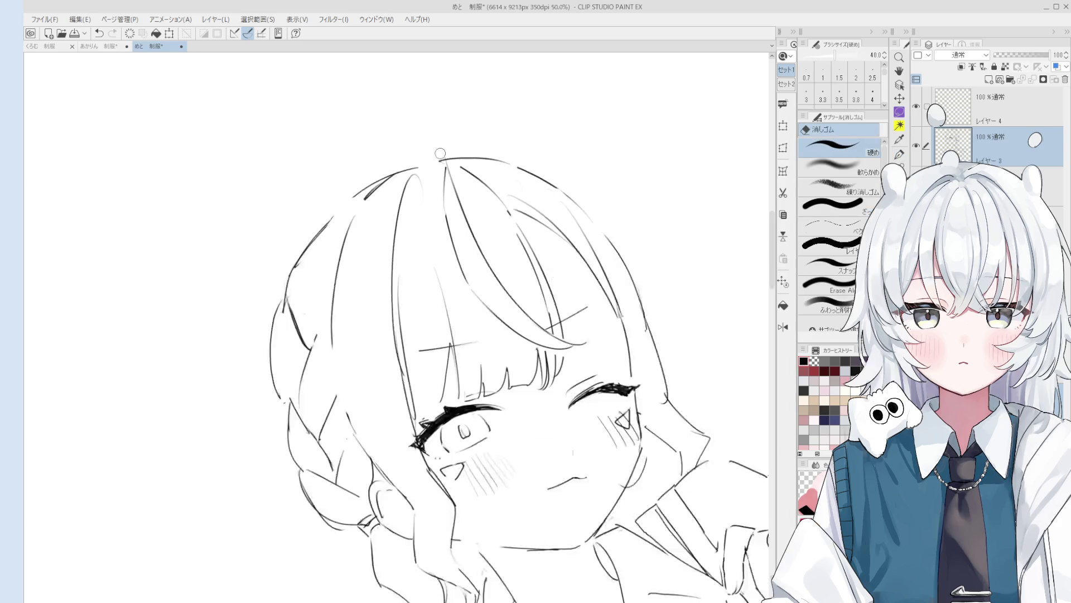
key(p)
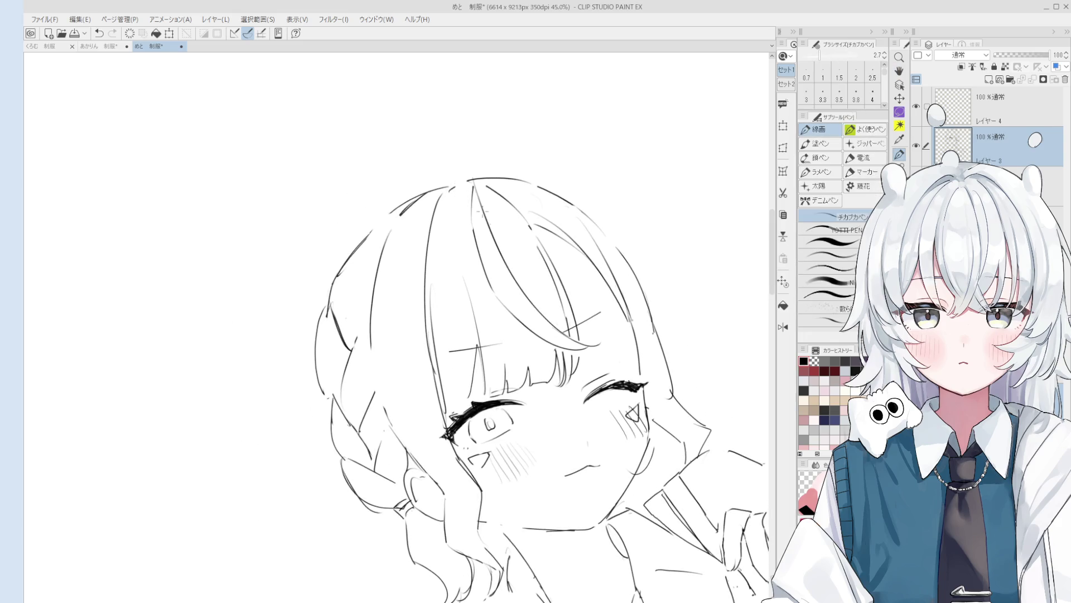
key(asciicircum)
scroll(567, 436, down, 1)
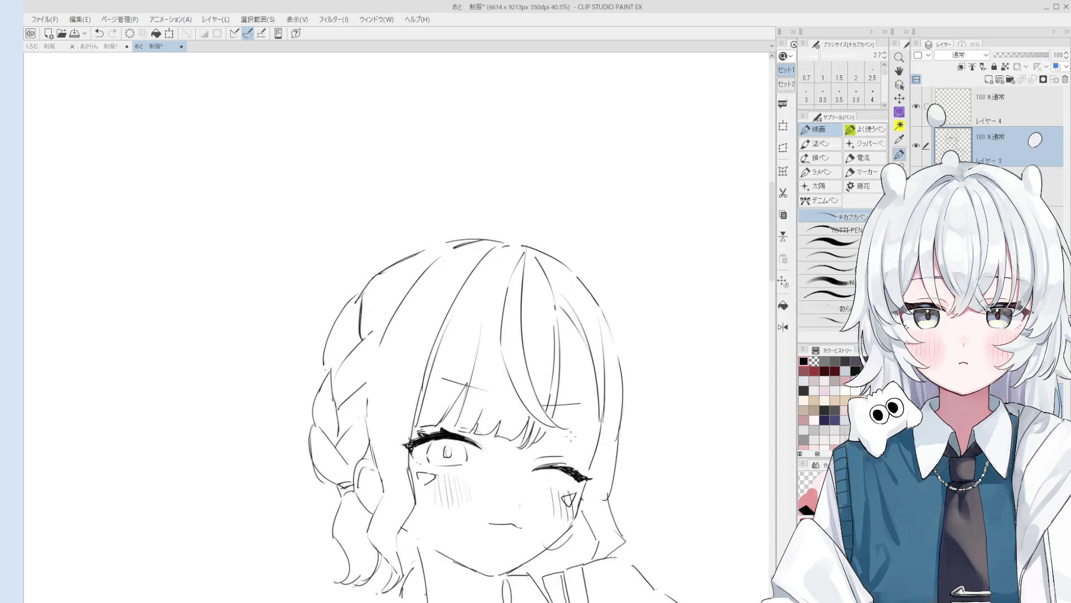
scroll(519, 362, up, 2)
key(e)
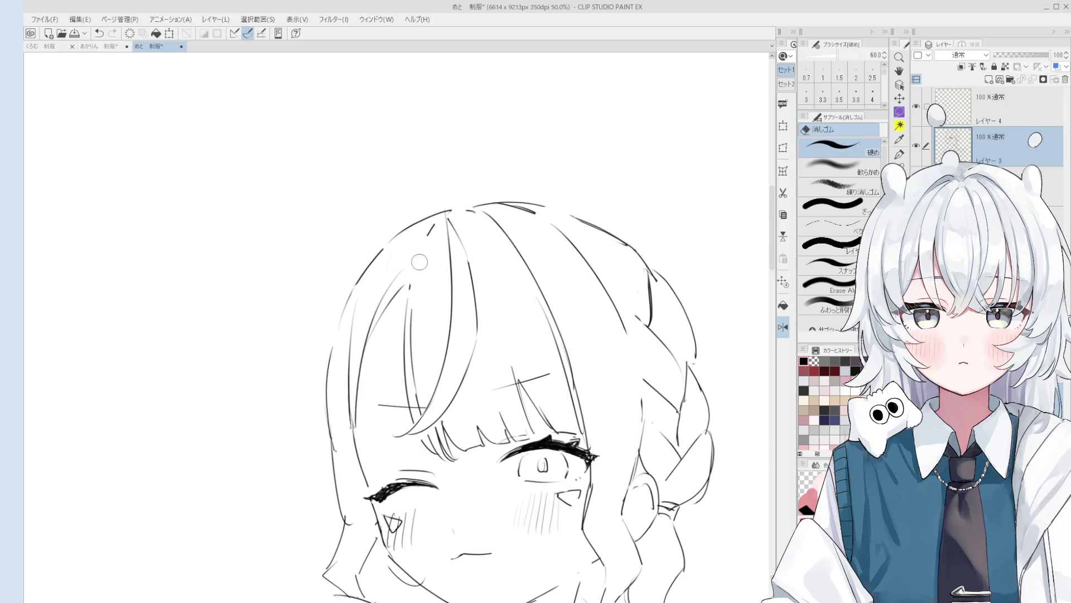
key(p)
Step: Redraw the hair strand beside the head as a single darker line, then pan the view up
drag(411, 283, 438, 225)
key(ctrl+z)
drag(412, 284, 441, 222)
key(e)
key(p)
key(e)
key(p)
scroll(483, 216, down, 1)
key(h)
scroll(558, 285, down, 1)
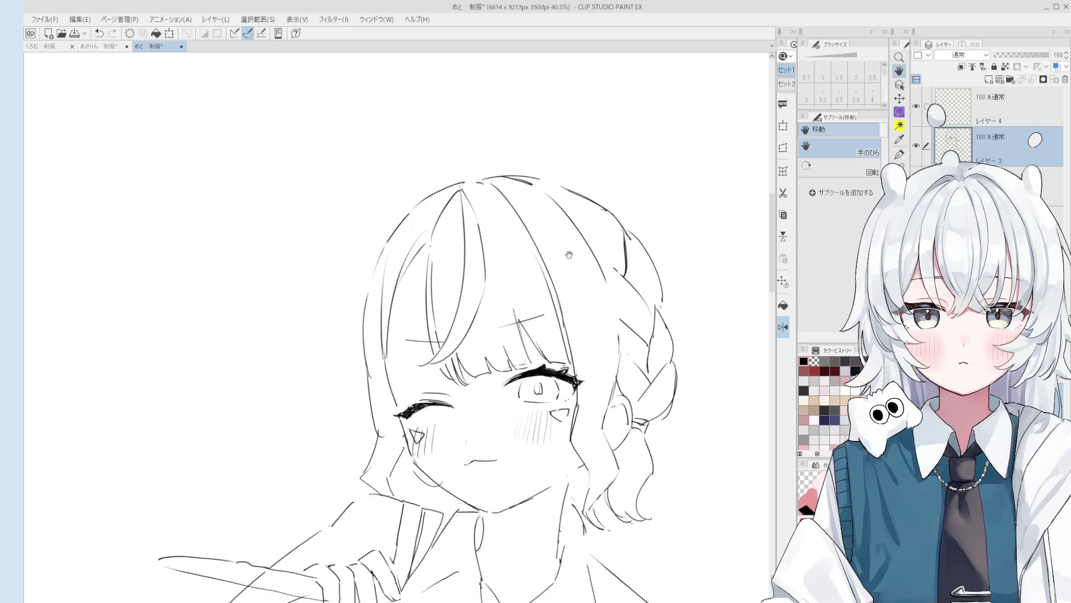
drag(664, 367, 644, 290)
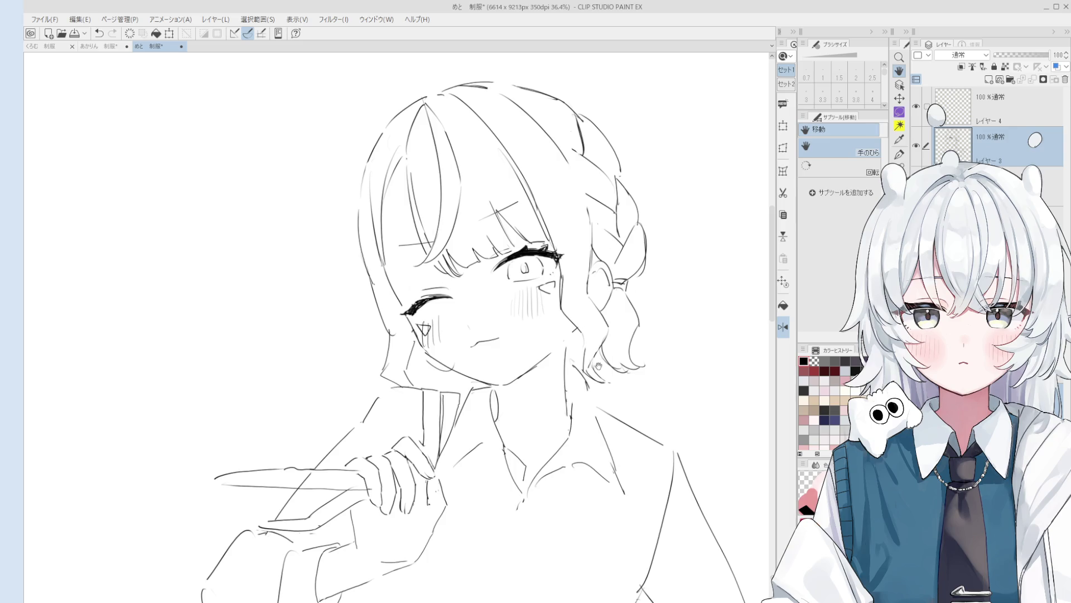
scroll(580, 251, down, 1)
mouse_move(577, 218)
mouse_down()
mouse_move(580, 311)
mouse_move(613, 363)
mouse_up()
drag(607, 401, 583, 329)
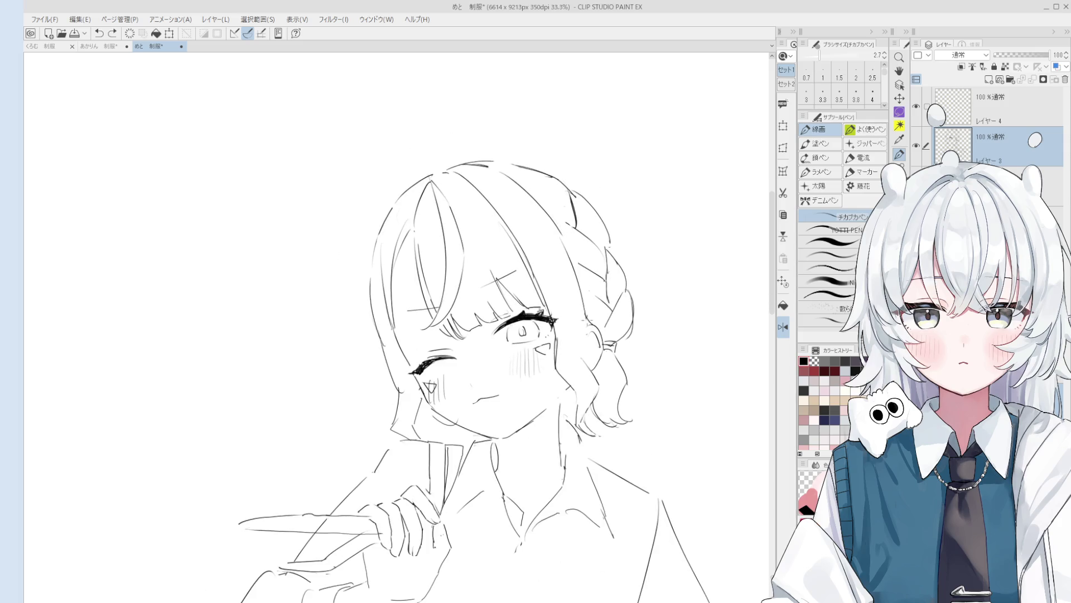
scroll(573, 264, down, 1)
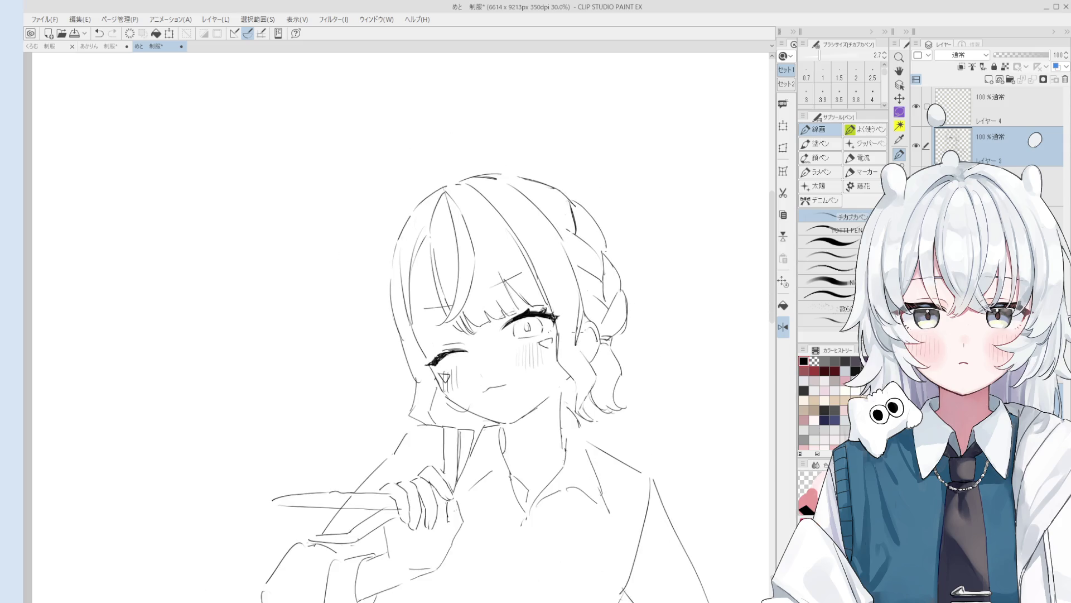
key(space)
key(space)
key(space)
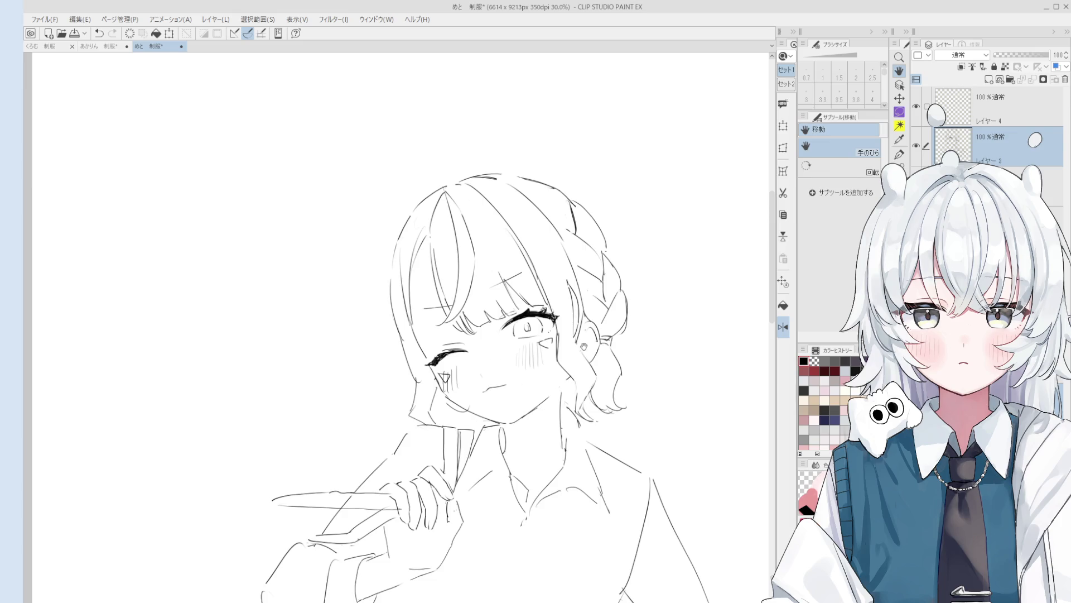
scroll(582, 347, up, 2)
key(e)
scroll(571, 343, up, 2)
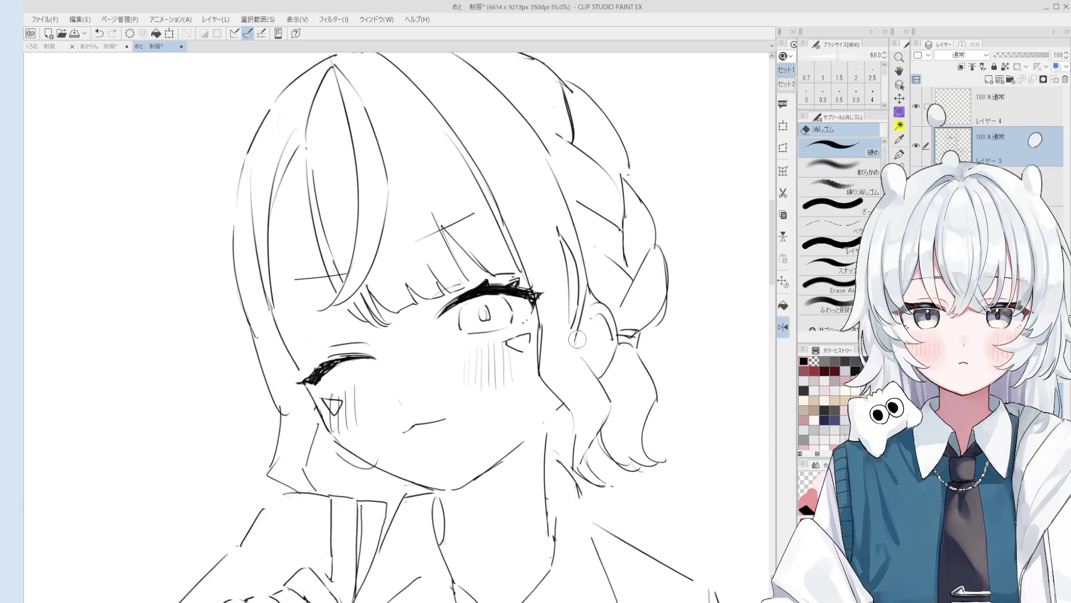
key(p)
scroll(575, 347, down, 3)
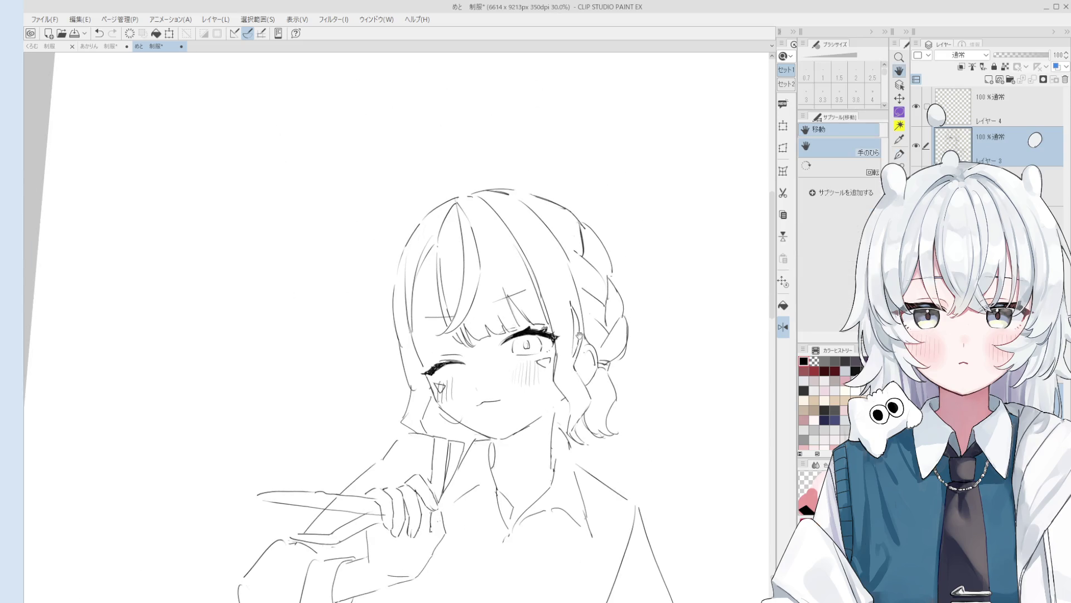
key(e)
scroll(571, 320, up, 2)
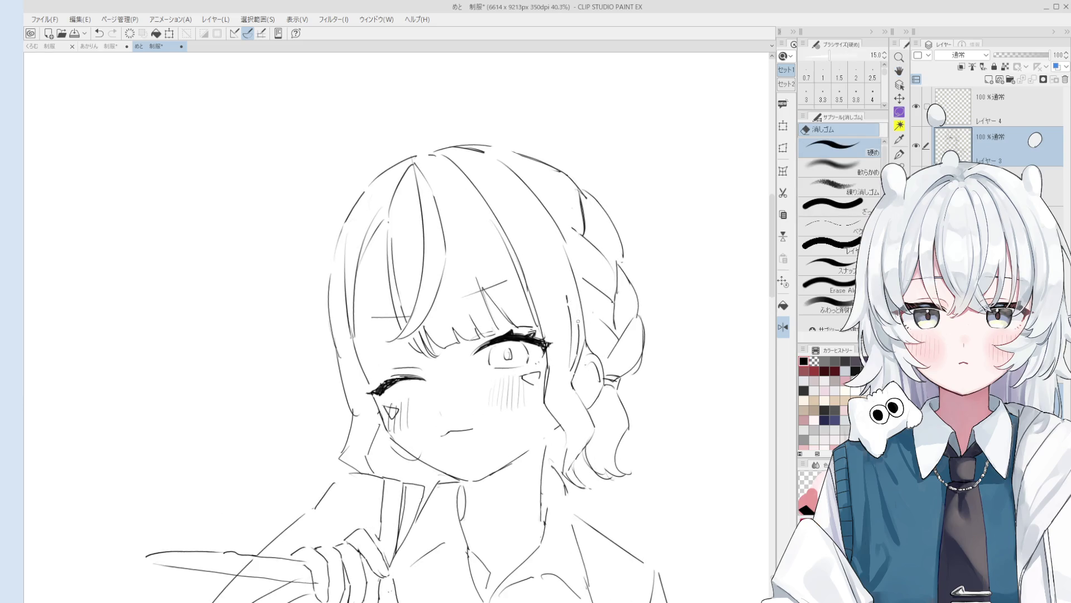
key(p)
key(e)
scroll(571, 303, up, 1)
scroll(571, 304, up, 1)
scroll(575, 312, up, 1)
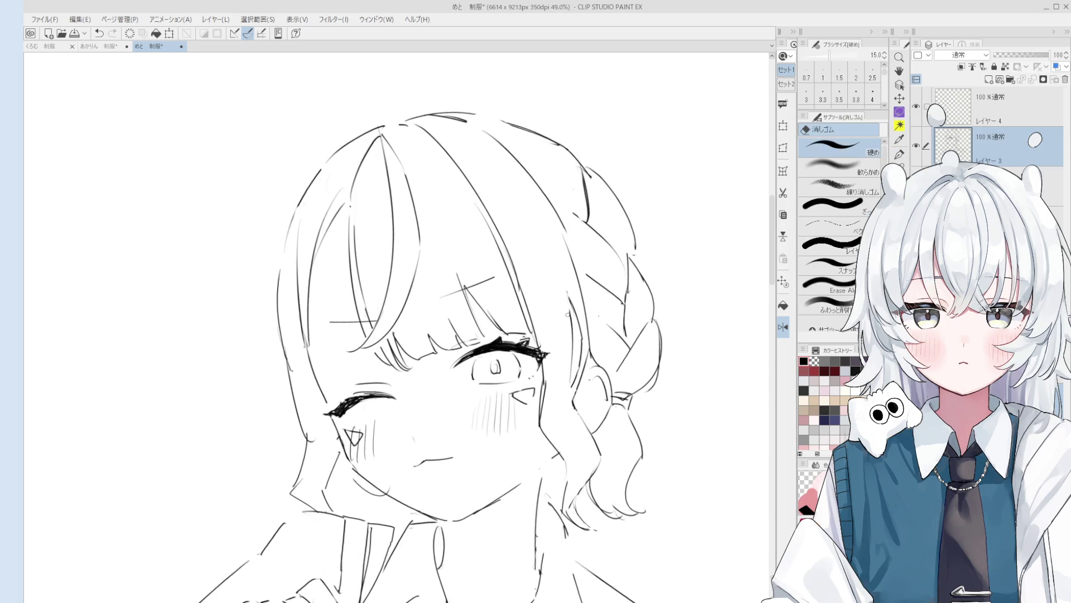
scroll(585, 352, up, 2)
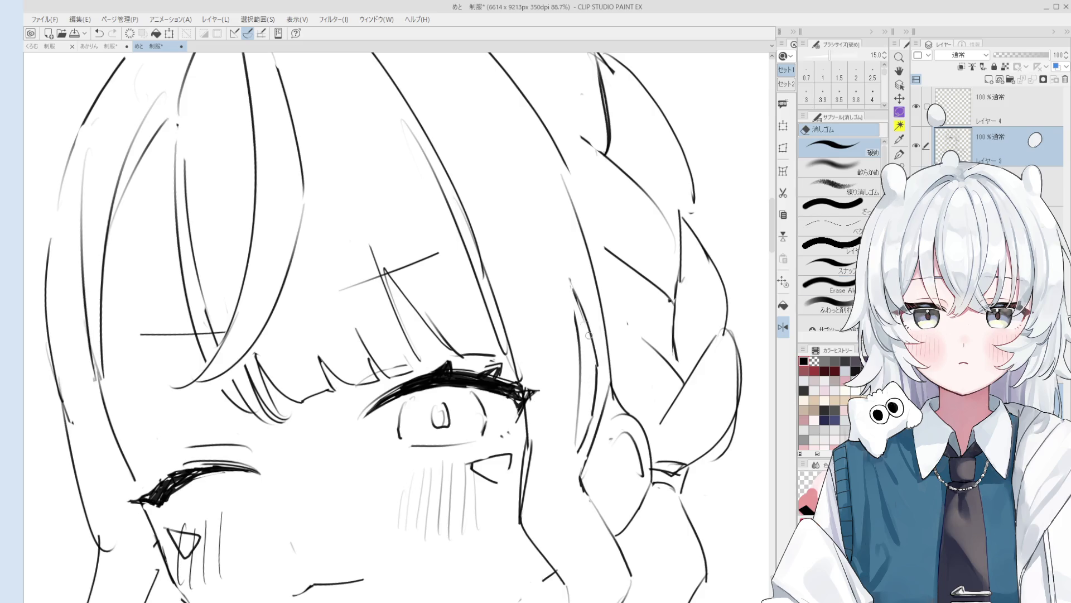
scroll(587, 336, down, 3)
key(p)
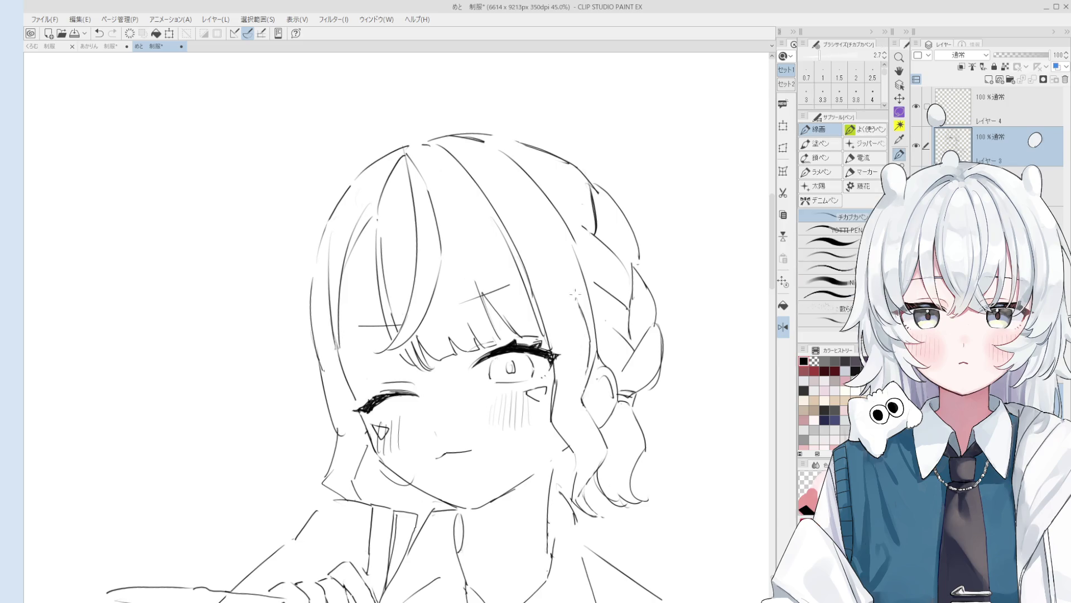
scroll(580, 301, up, 3)
key(e)
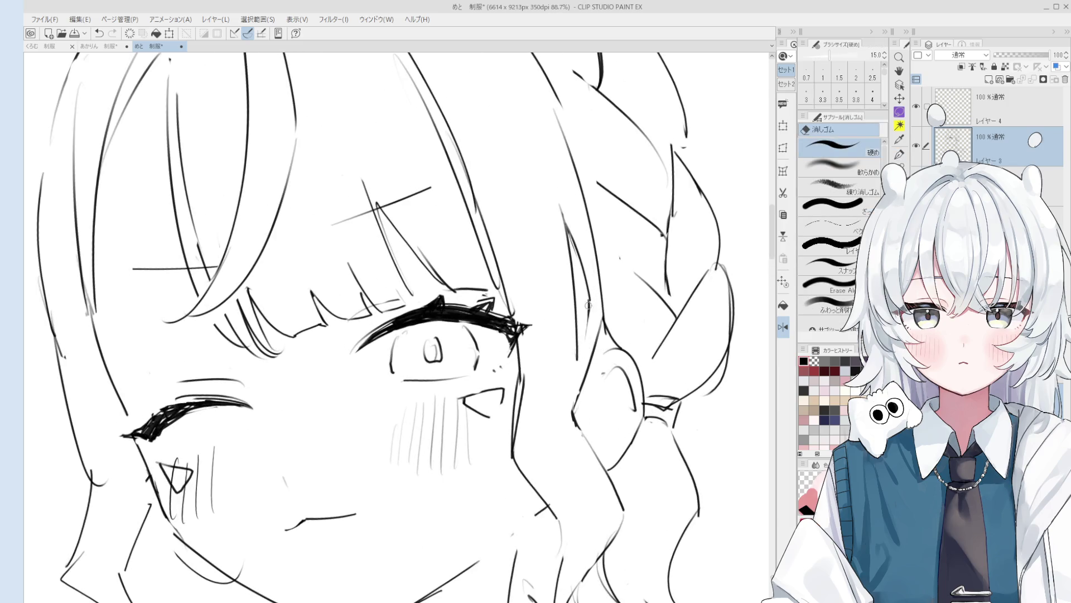
scroll(588, 313, down, 3)
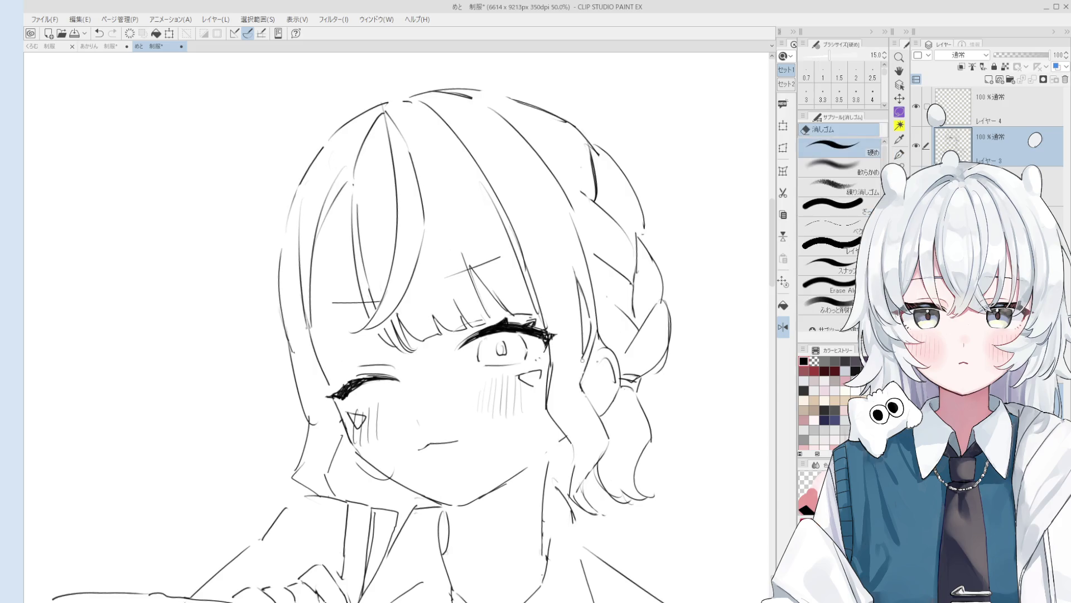
scroll(582, 361, down, 2)
key(p)
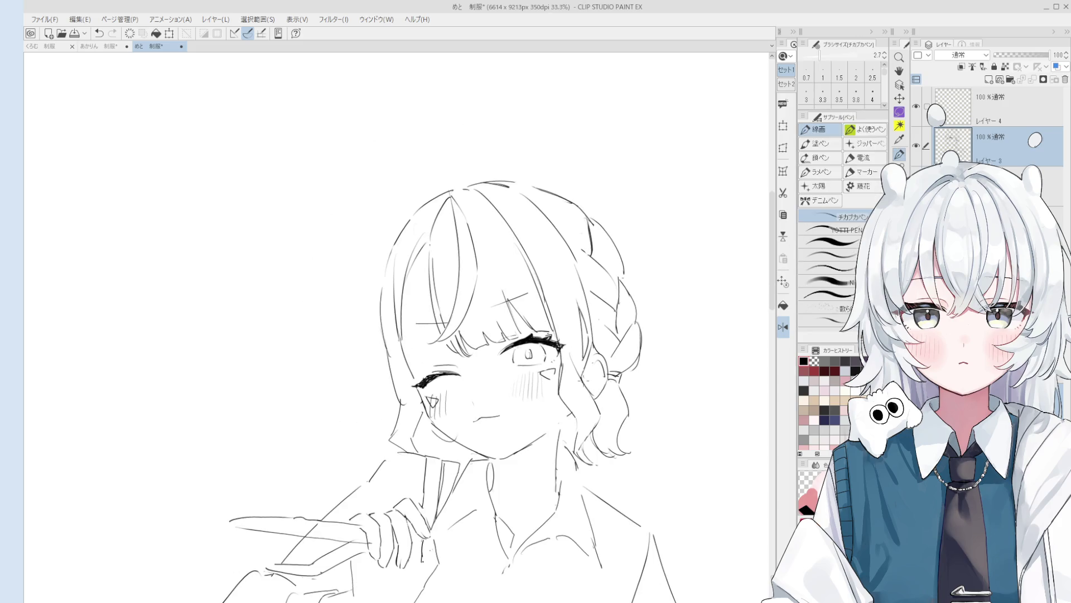
key(e)
key(bracketright)
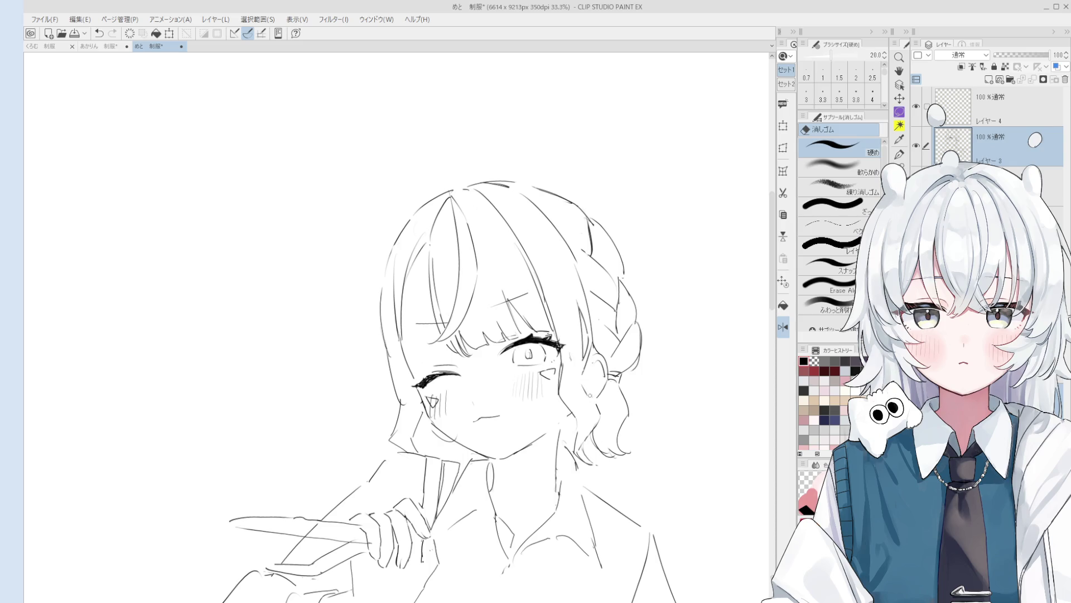
key(p)
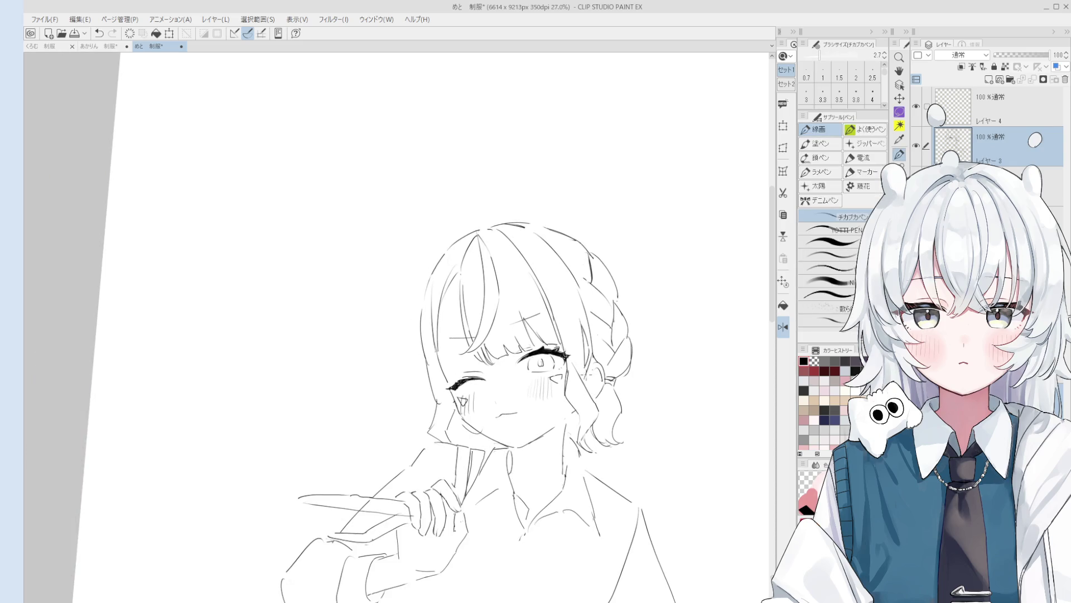
key(e)
key(space)
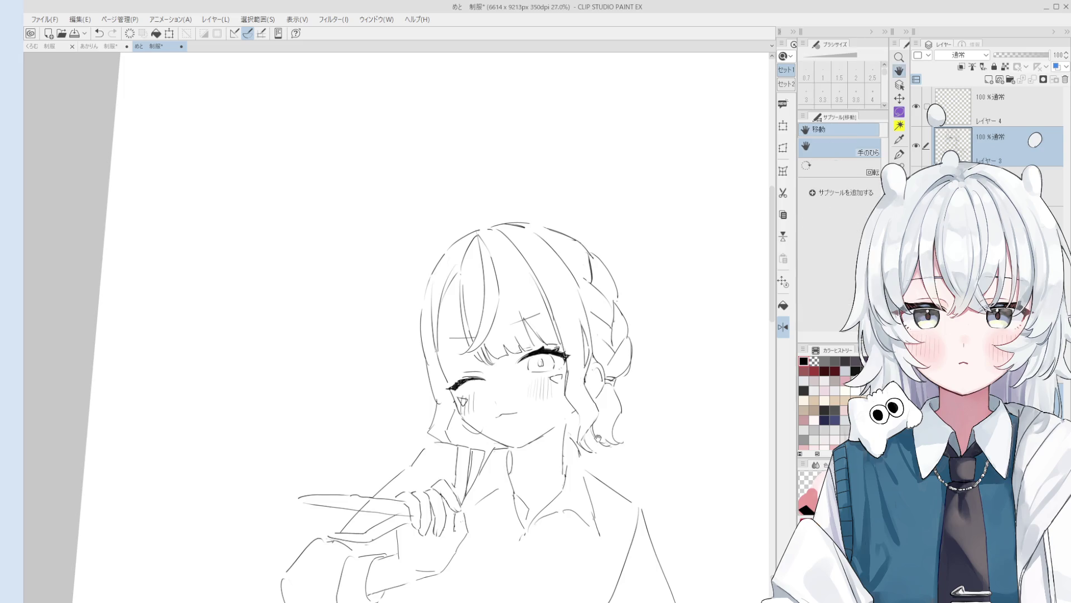
drag(590, 422, 590, 393)
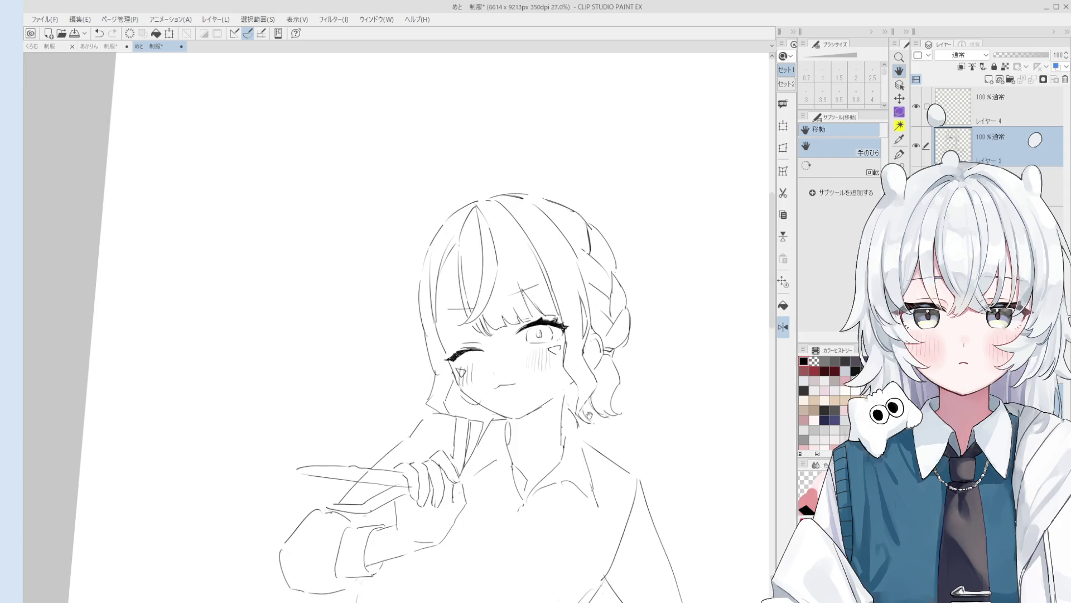
scroll(587, 378, up, 2)
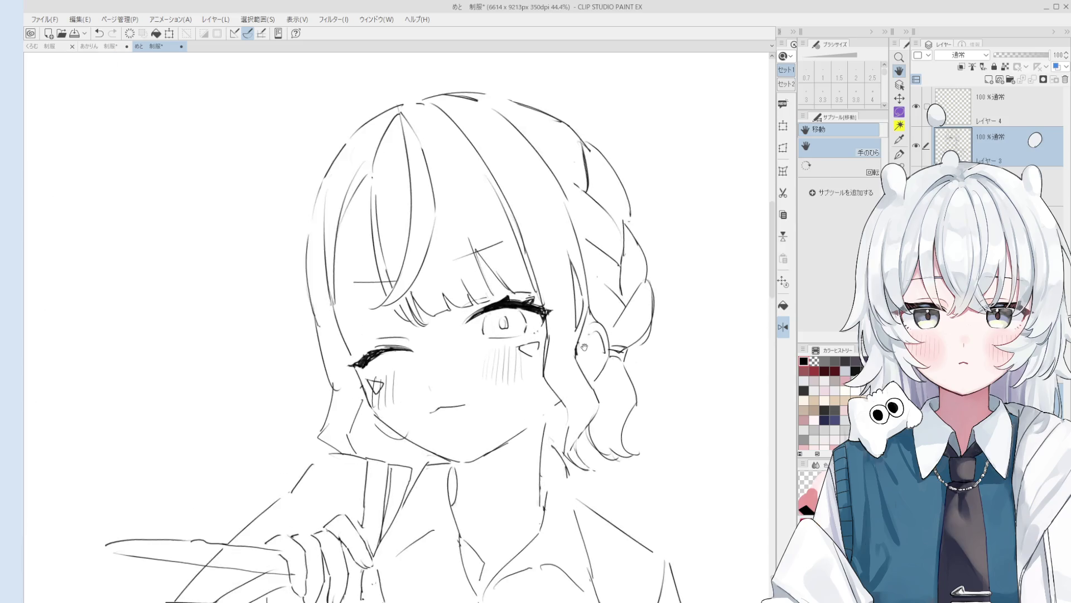
scroll(586, 368, up, 2)
scroll(583, 352, up, 2)
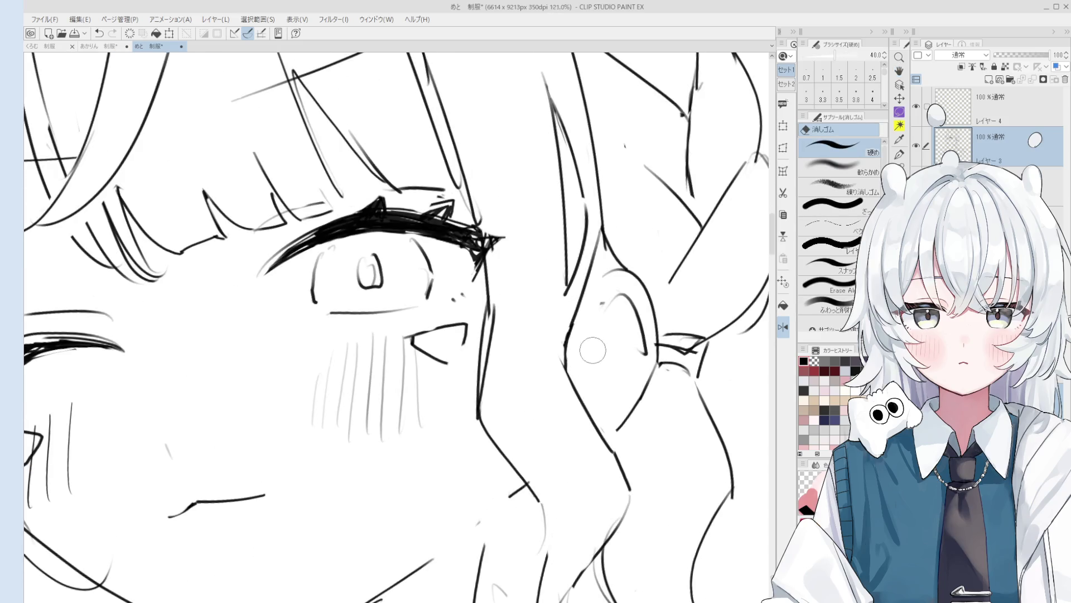
scroll(580, 349, down, 1)
scroll(577, 357, down, 1)
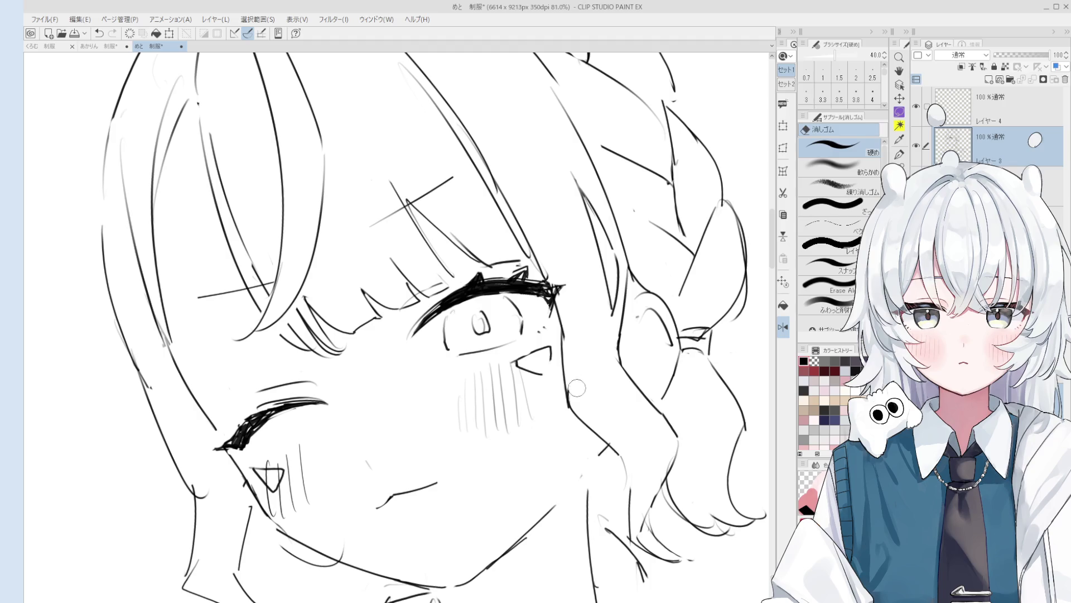